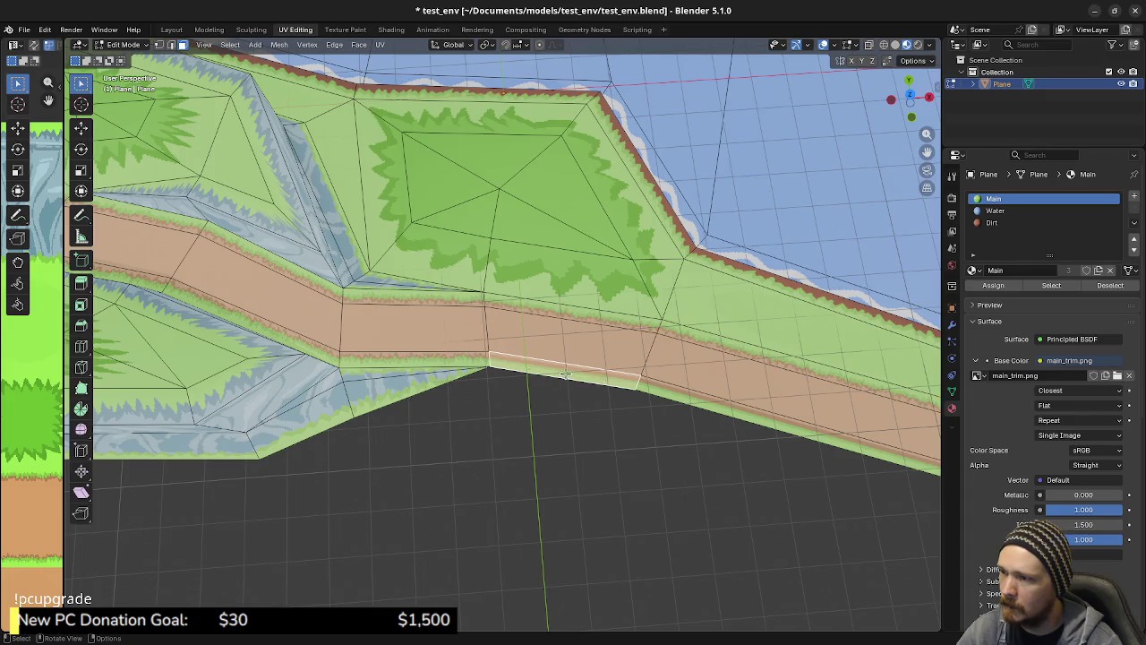
Re-unwrap the selected dirt path faces with Follow Active Quads using Length Average
shift+middle_drag(780, 401, 430, 331)
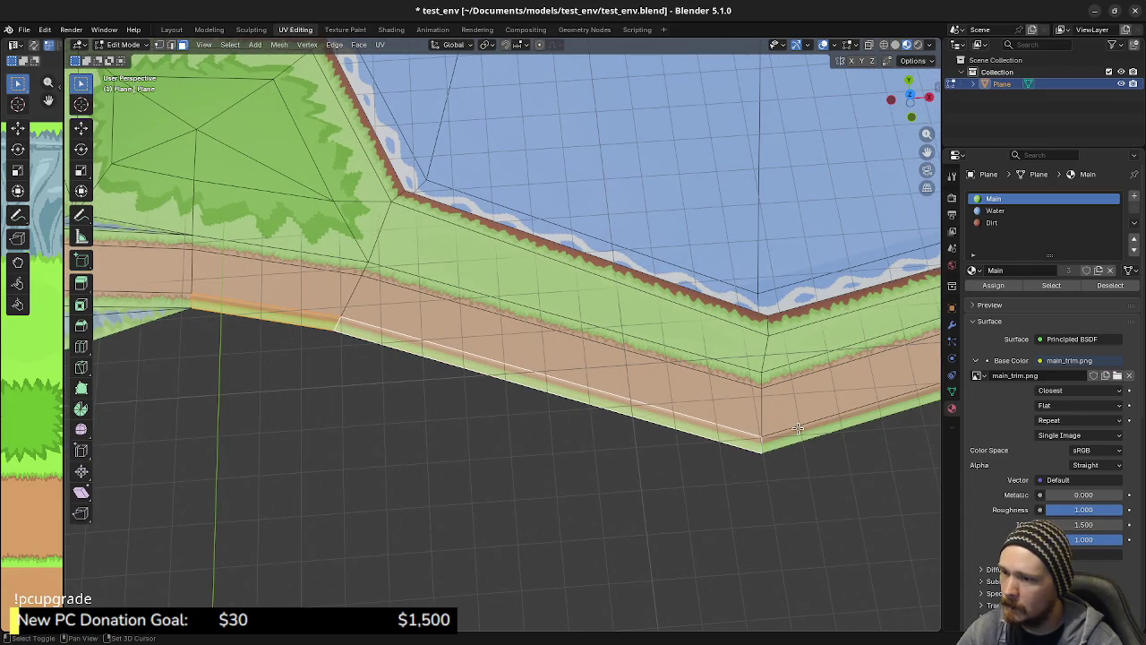
scroll(821, 411, down, 3)
scroll(537, 376, up, 2)
scroll(404, 367, up, 2)
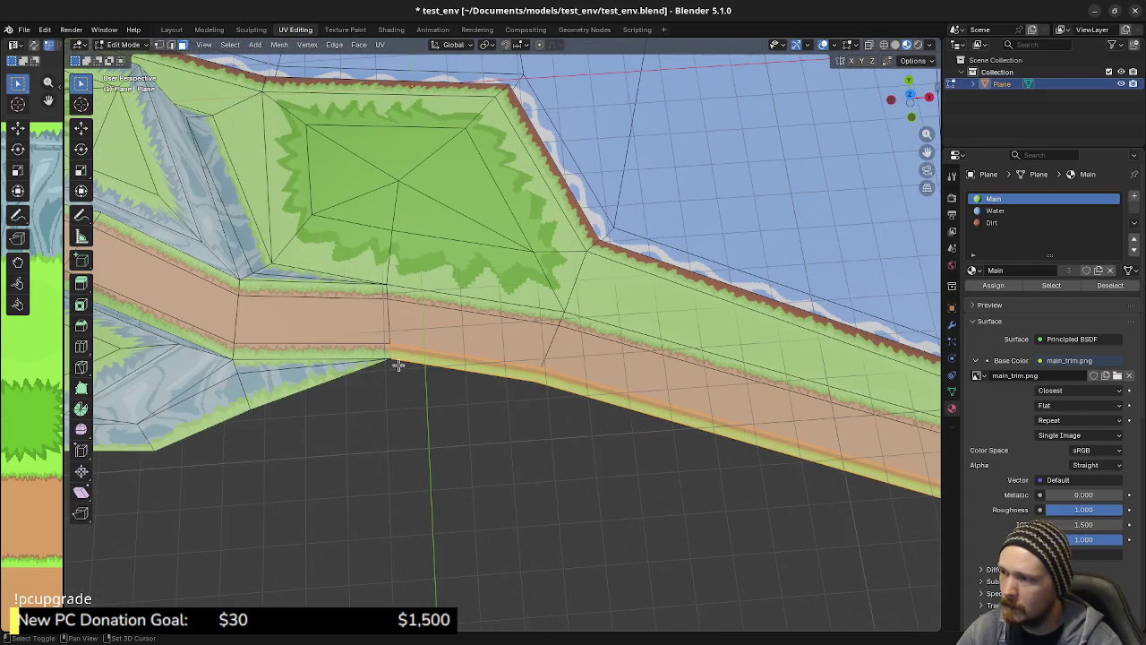
key(u)
click(362, 354)
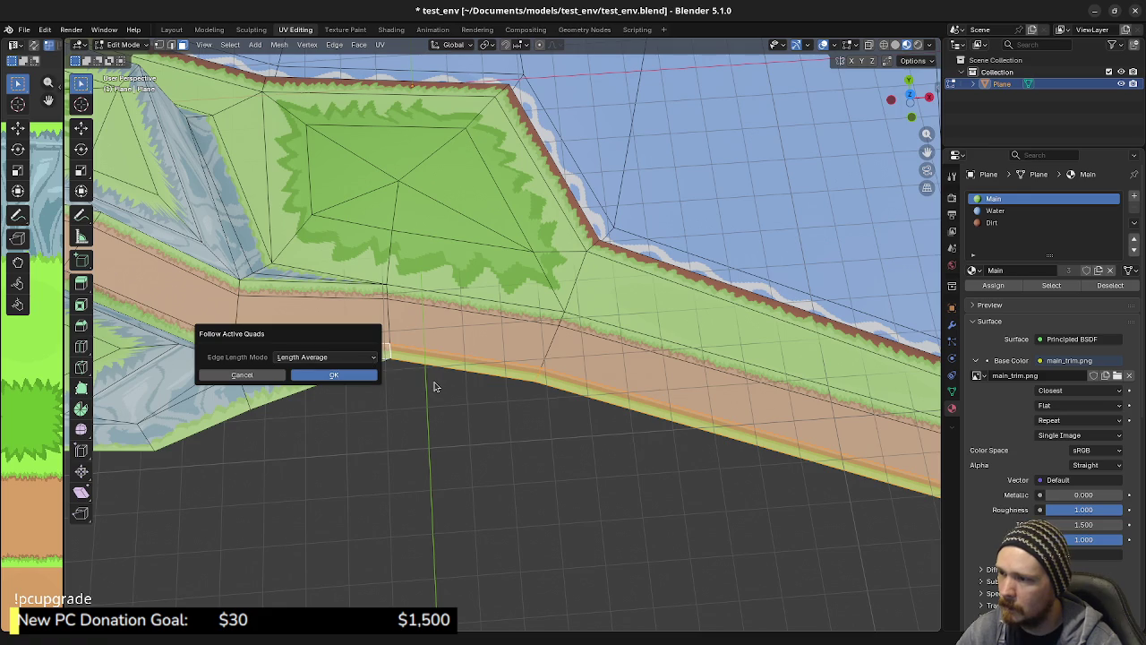
middle_drag(433, 388, 474, 322)
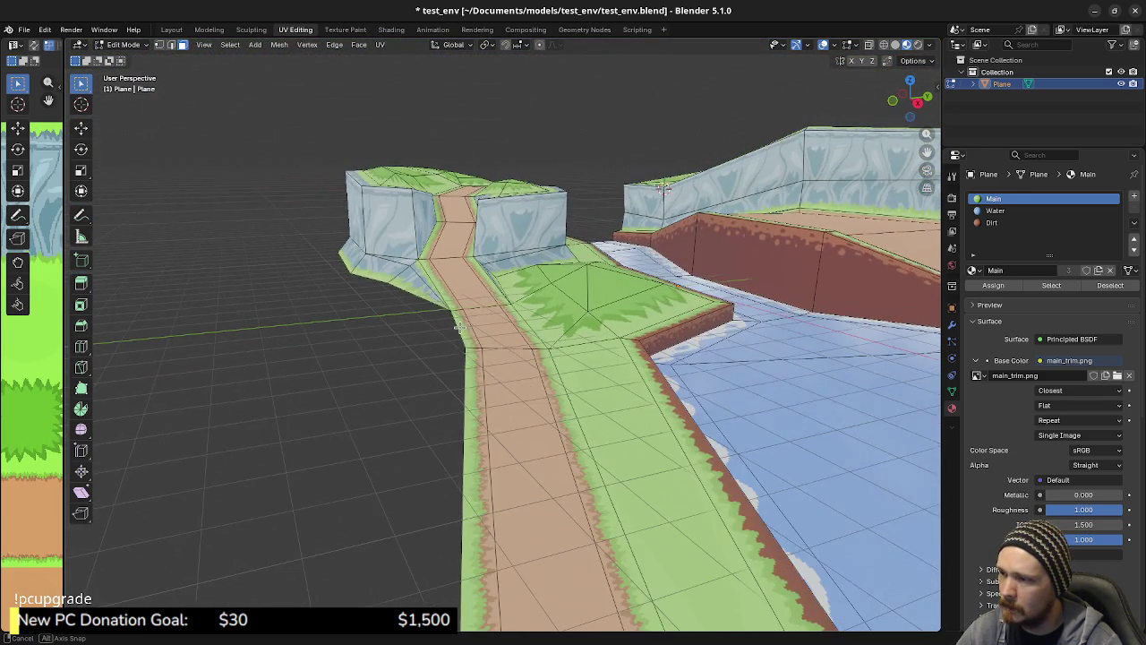
key(shift+grave)
key(w)
key(s)
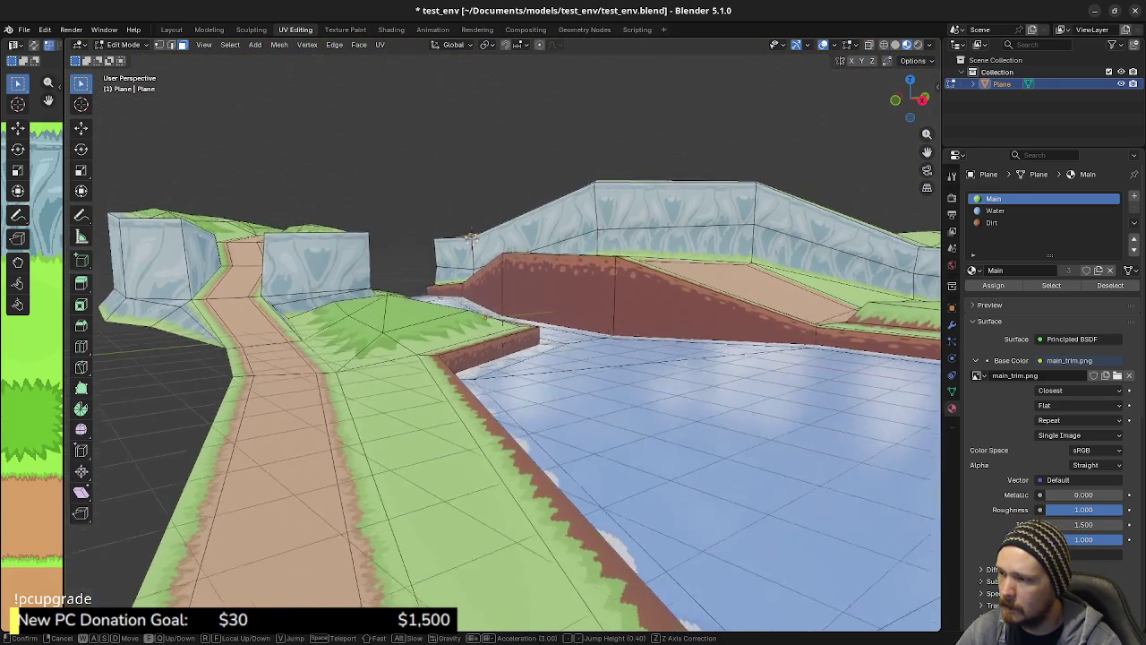
key(w)
key(s)
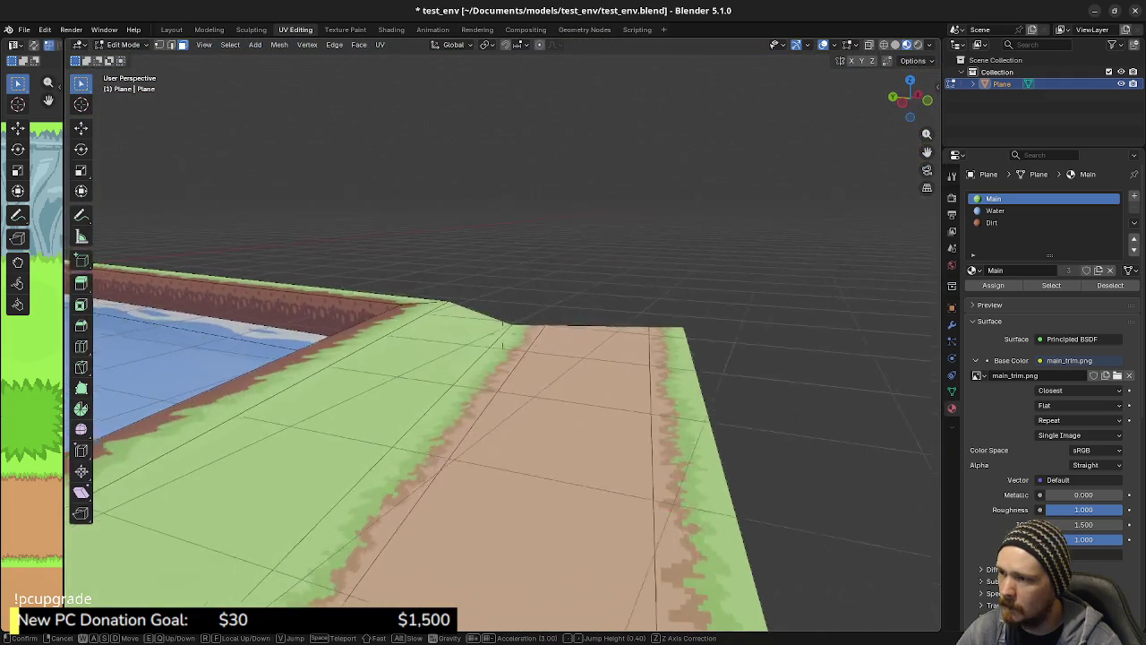
key(w)
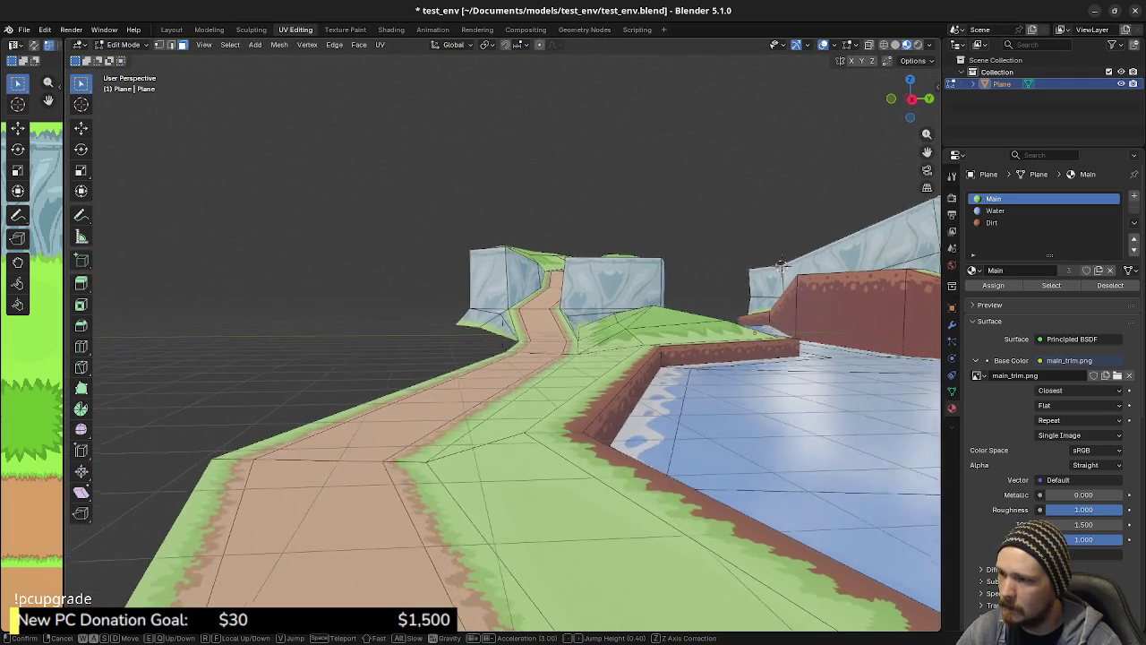
key(w)
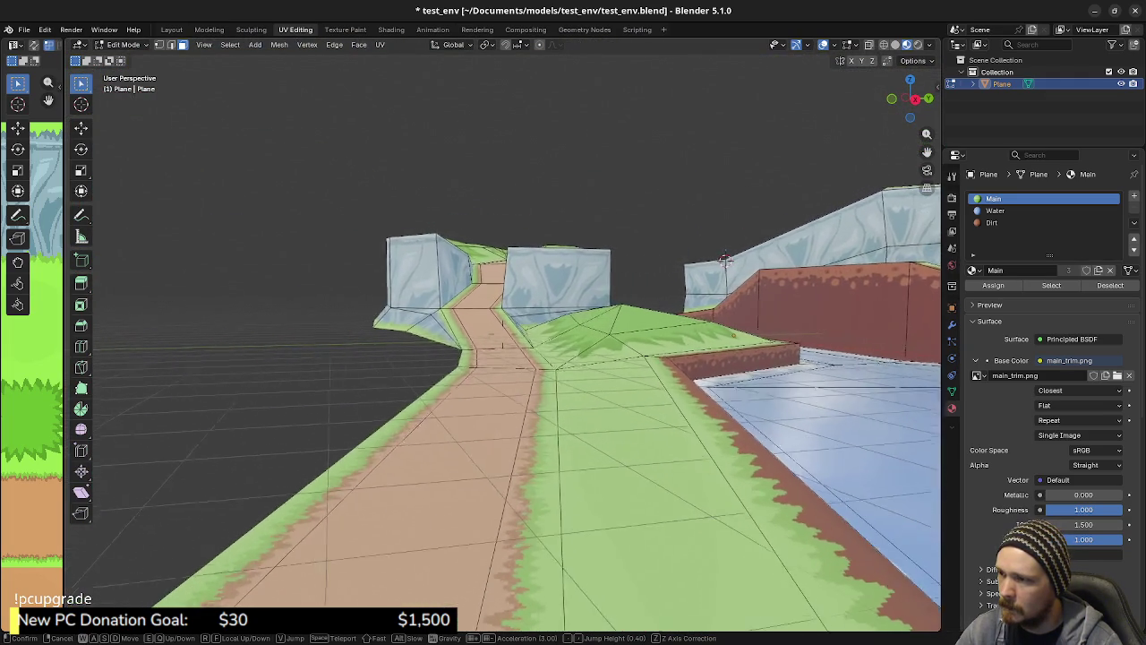
key(Escape)
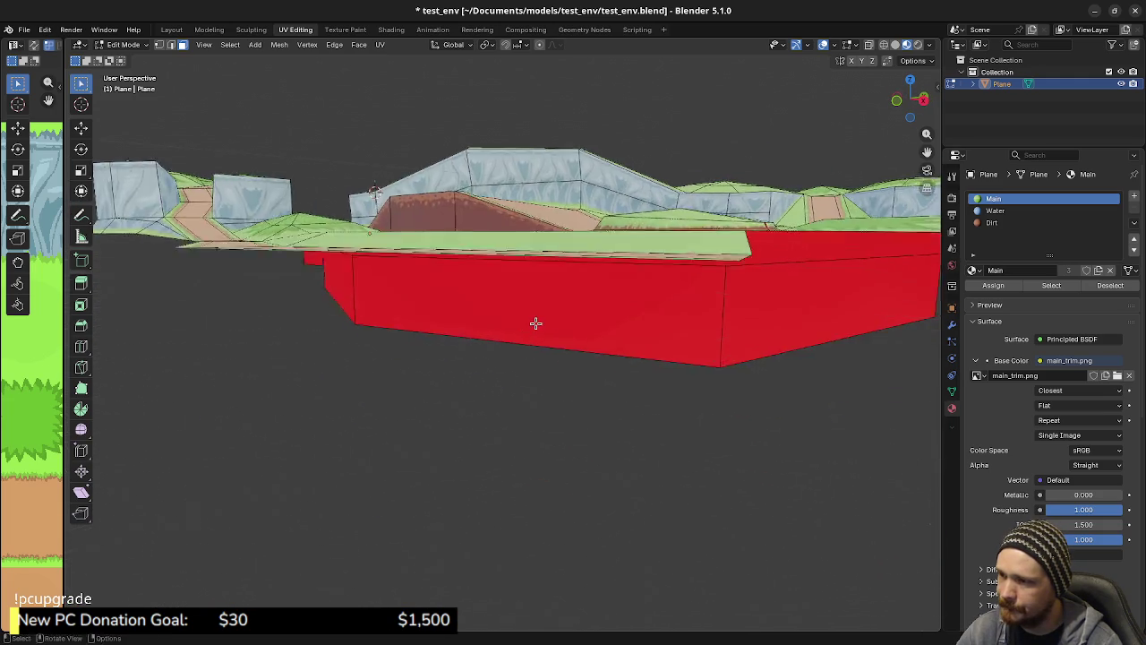
Raise the dirt path's outer border edge beside the pond 0.63155 m along Z
middle_drag(680, 421, 560, 250)
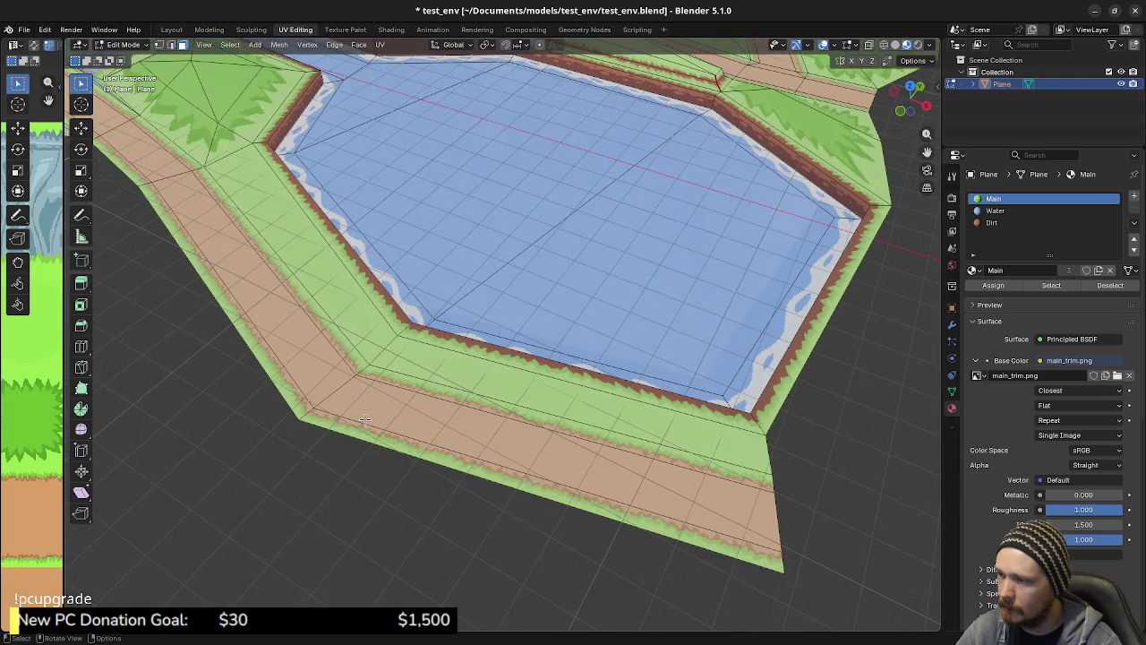
middle_drag(366, 418, 521, 401)
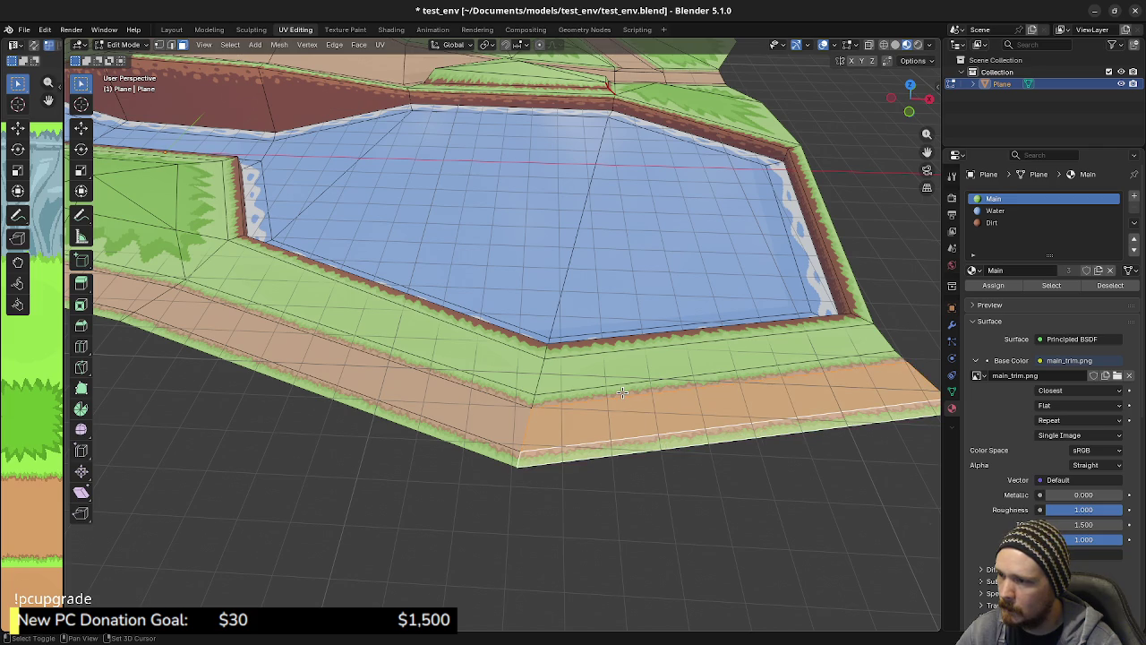
click(623, 392)
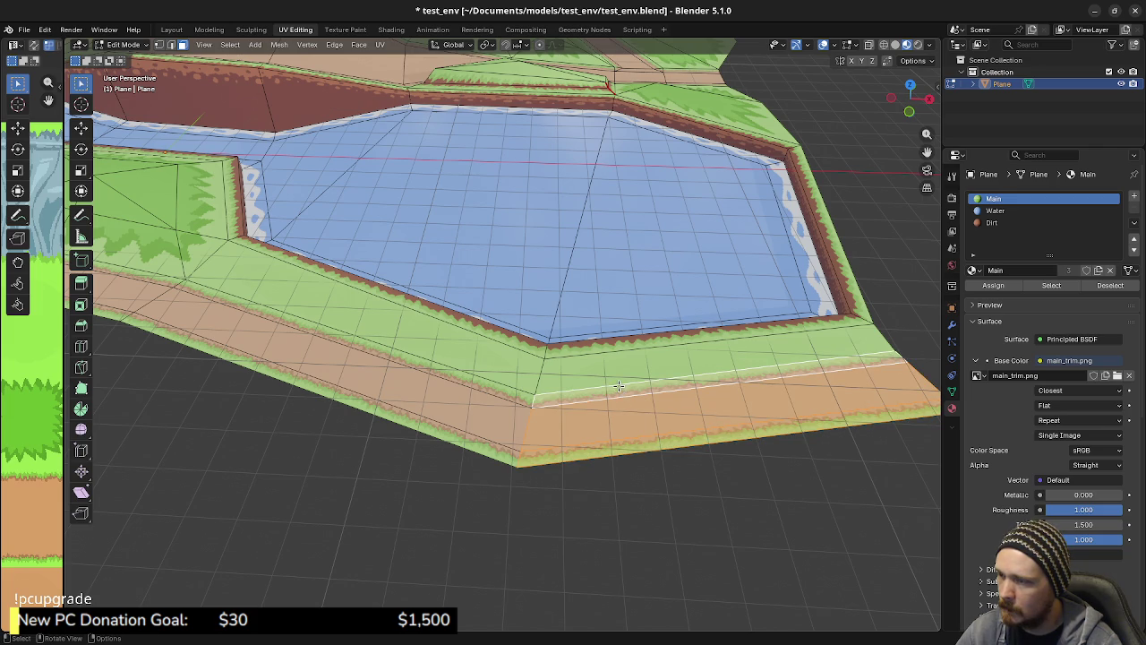
mouse_move(607, 380)
middle_down()
mouse_move(409, 304)
mouse_move(409, 316)
mouse_move(545, 404)
middle_up()
key(g)
key(z)
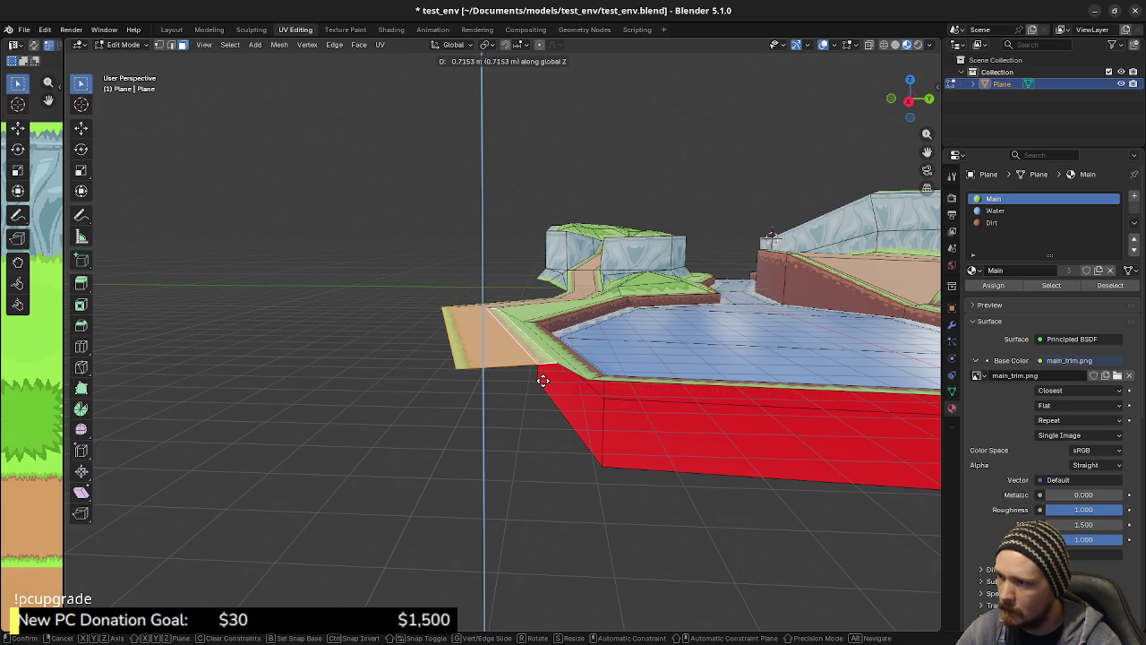
click(538, 383)
Cancel the pending move and select the Dirt material slot
middle_drag(609, 383, 574, 379)
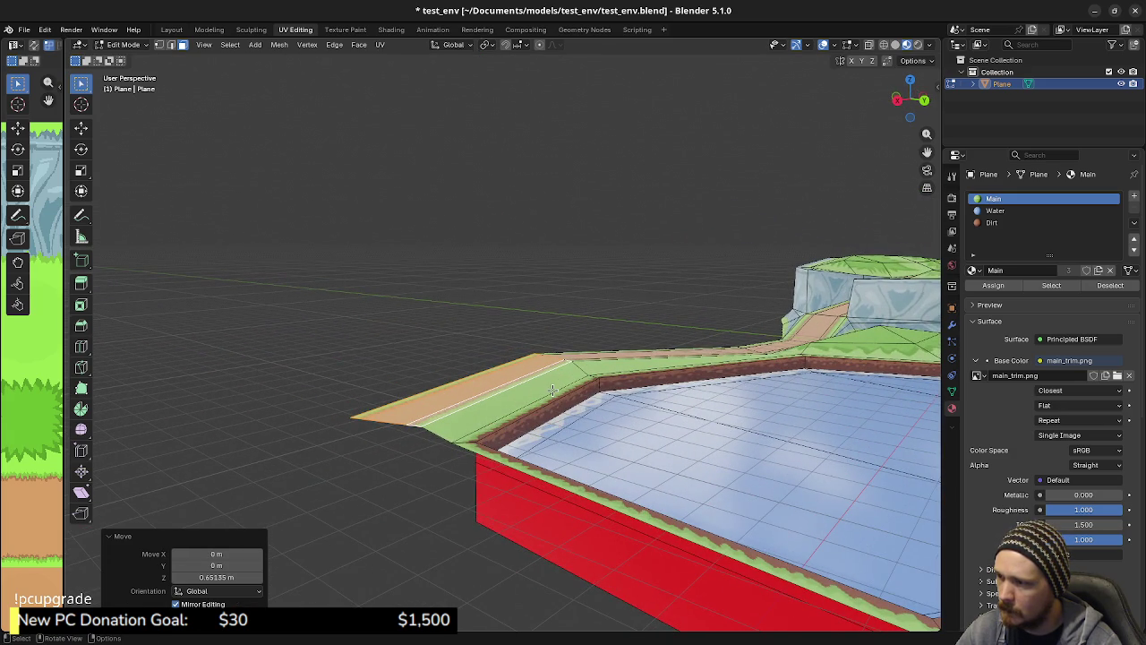
middle_drag(603, 385, 677, 395)
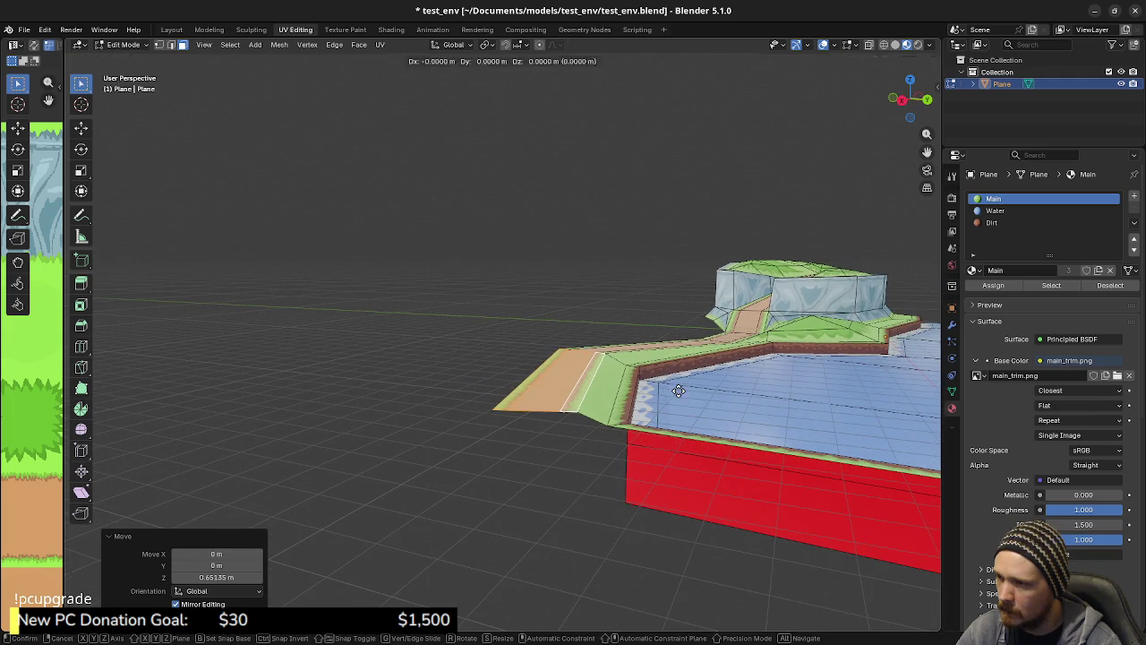
key(z)
key(Escape)
click(622, 380)
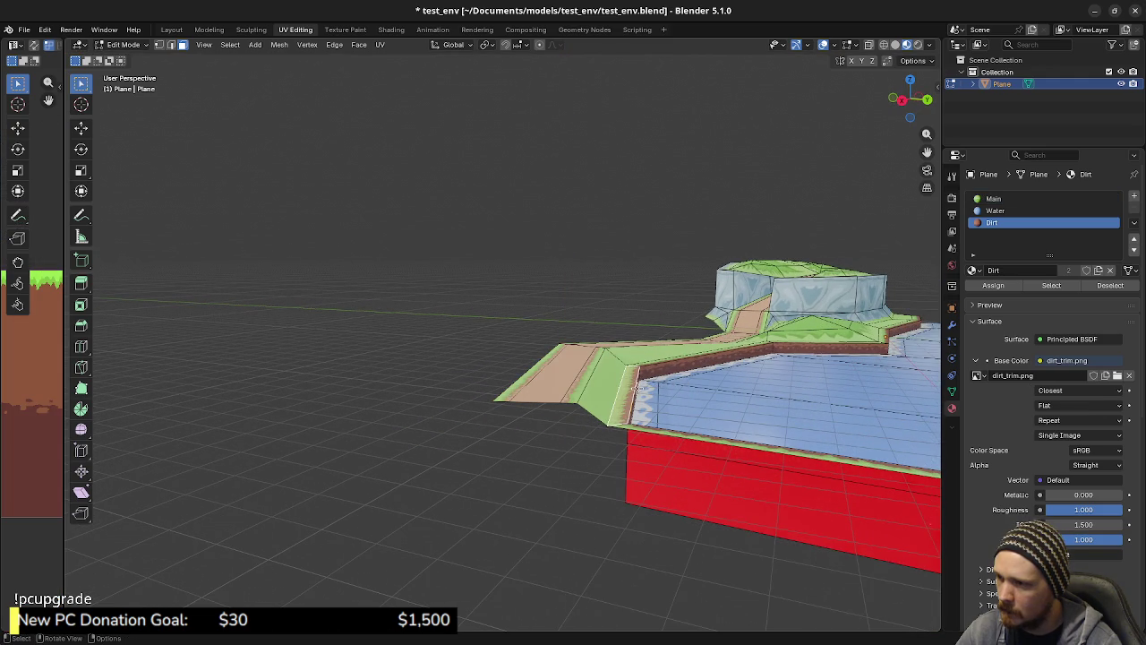
Raise the pond-side path edge 0.2058 m along Z
mouse_move(654, 387)
middle_down()
mouse_move(680, 388)
mouse_move(504, 412)
mouse_move(687, 392)
mouse_move(716, 375)
middle_up()
key(g)
key(z)
click(662, 397)
scroll(626, 394, up, 3)
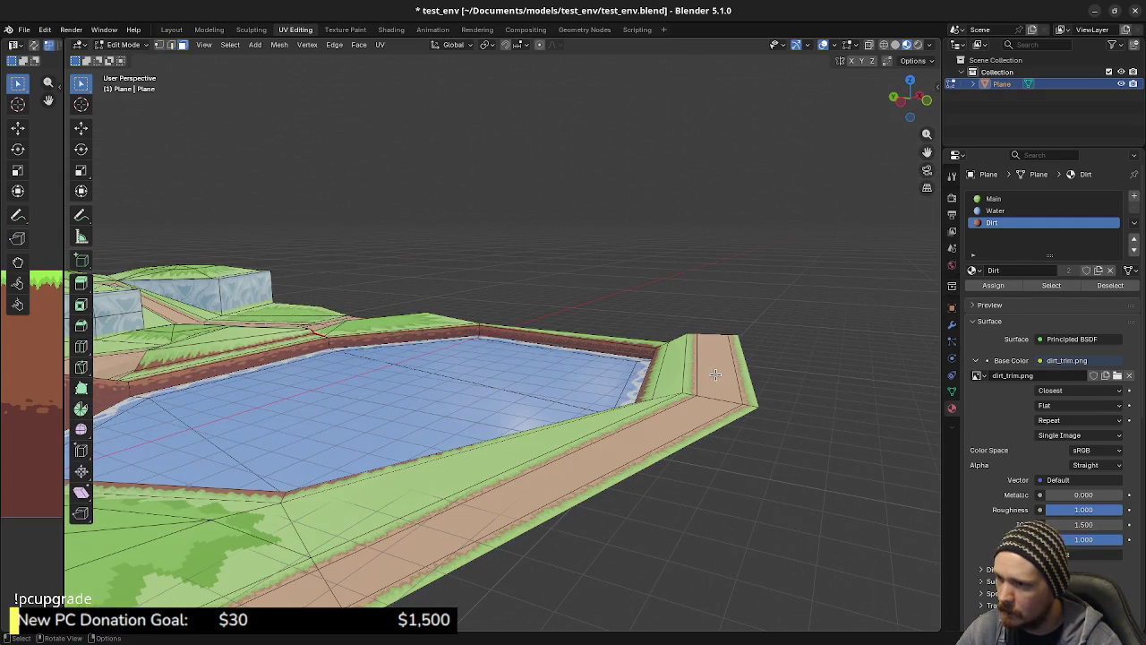
Select a path face beside the pond and the smaller path face at the bend
click(717, 374)
mouse_move(684, 413)
middle_down()
mouse_move(526, 400)
mouse_move(597, 386)
middle_up()
scroll(597, 387, up, 3)
click(639, 506)
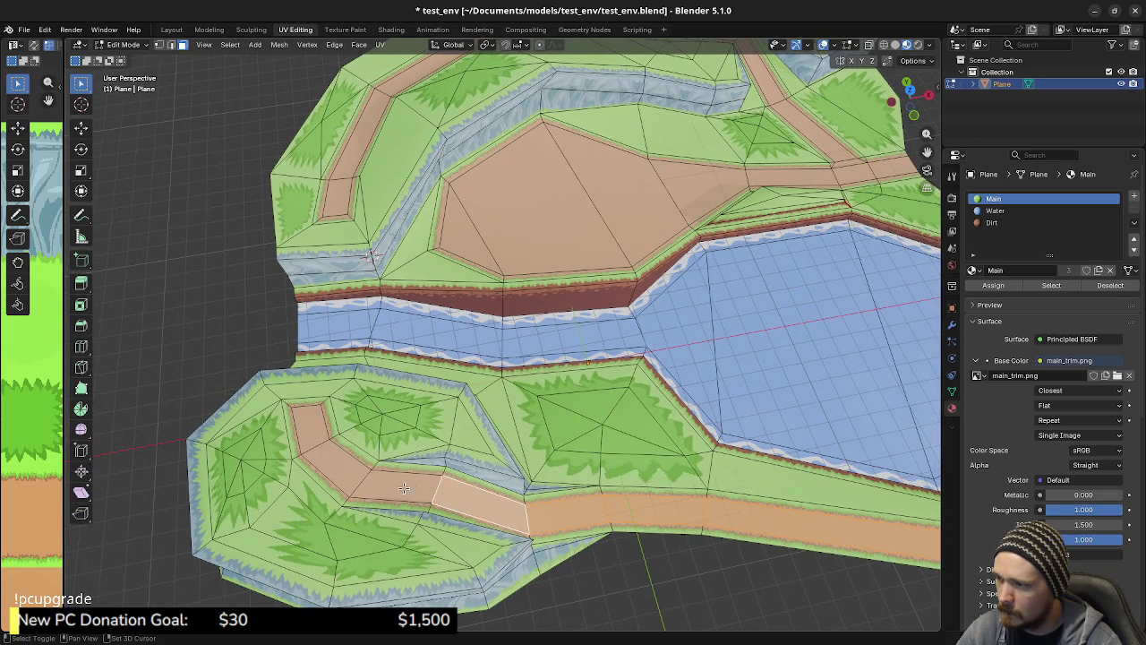
Lower the short path stretch below the cliff wall about 0.09 m along Z
mouse_move(342, 446)
middle_down()
mouse_move(422, 442)
mouse_move(391, 314)
mouse_move(466, 406)
mouse_move(495, 408)
middle_up()
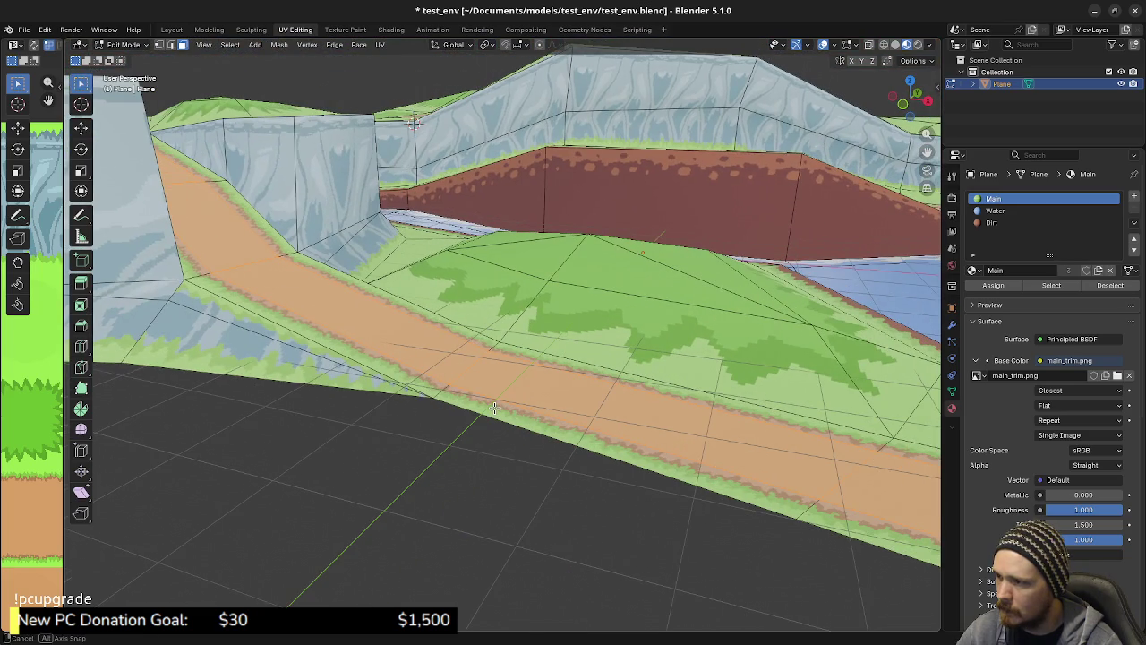
key(g)
key(z)
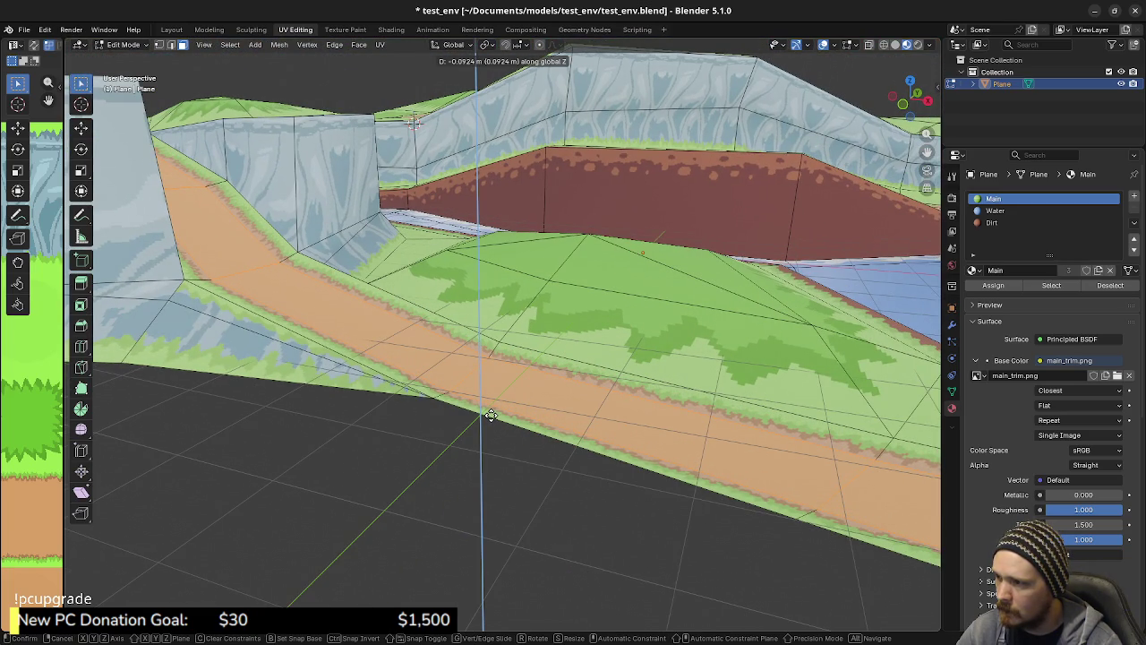
click(490, 415)
mouse_move(610, 468)
middle_down()
mouse_move(486, 419)
mouse_move(546, 438)
middle_up()
scroll(548, 440, down, 5)
scroll(373, 405, up, 3)
middle_drag(517, 376, 456, 339)
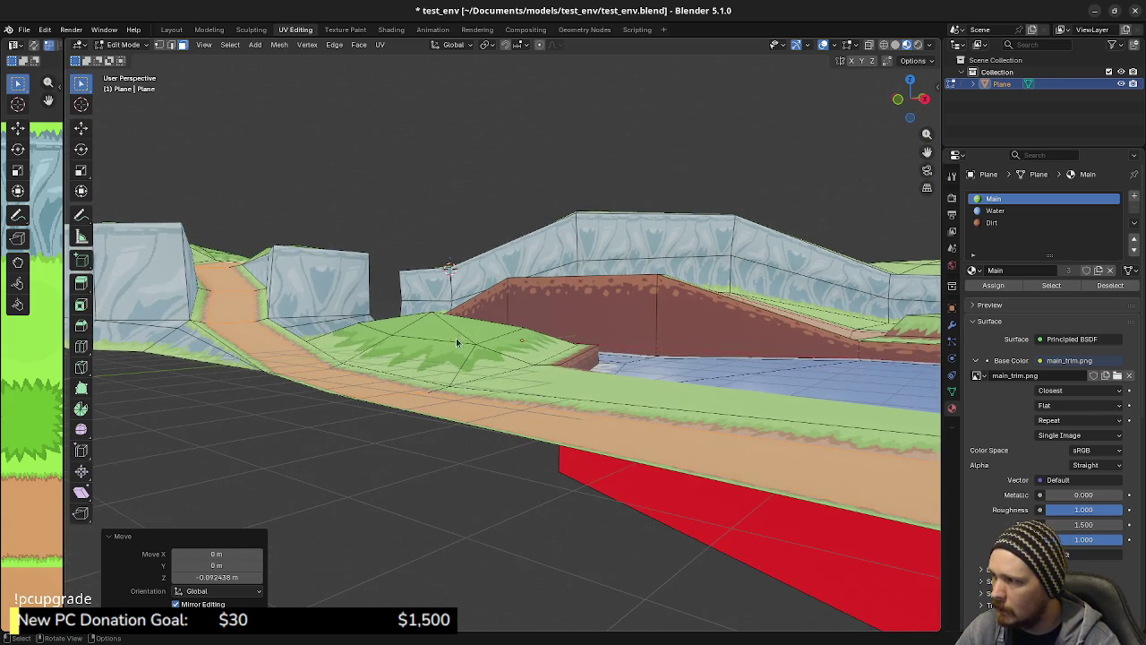
Preview the path and pond in Object Mode, then return to Edit Mode
key(Tab)
mouse_move(455, 337)
middle_down()
mouse_move(369, 345)
mouse_move(586, 365)
mouse_move(552, 384)
mouse_move(540, 418)
mouse_move(636, 374)
mouse_move(604, 368)
mouse_move(618, 381)
middle_up()
mouse_move(727, 392)
middle_down()
mouse_move(678, 340)
mouse_move(441, 405)
mouse_move(539, 332)
mouse_move(392, 361)
mouse_move(450, 372)
mouse_move(527, 414)
middle_up()
key(Tab)
Finish the vertical raise of the current pond-side path edge
key(g)
key(z)
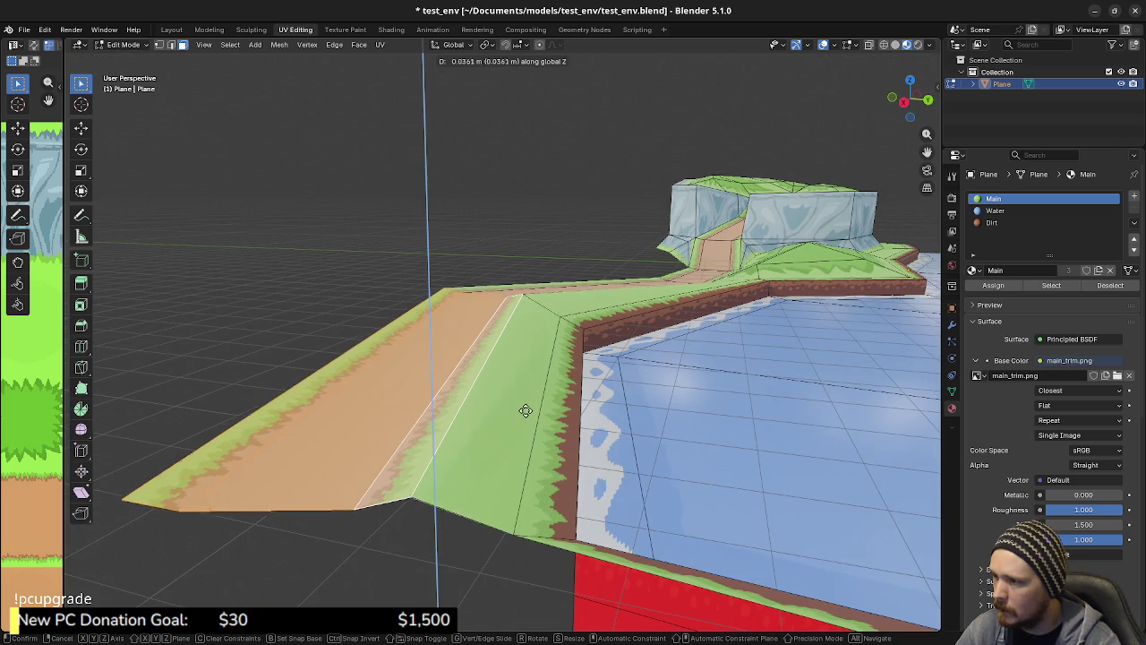
click(525, 404)
Raise the tip edge of the dirt path 0.35743 m along global Z
click(192, 503)
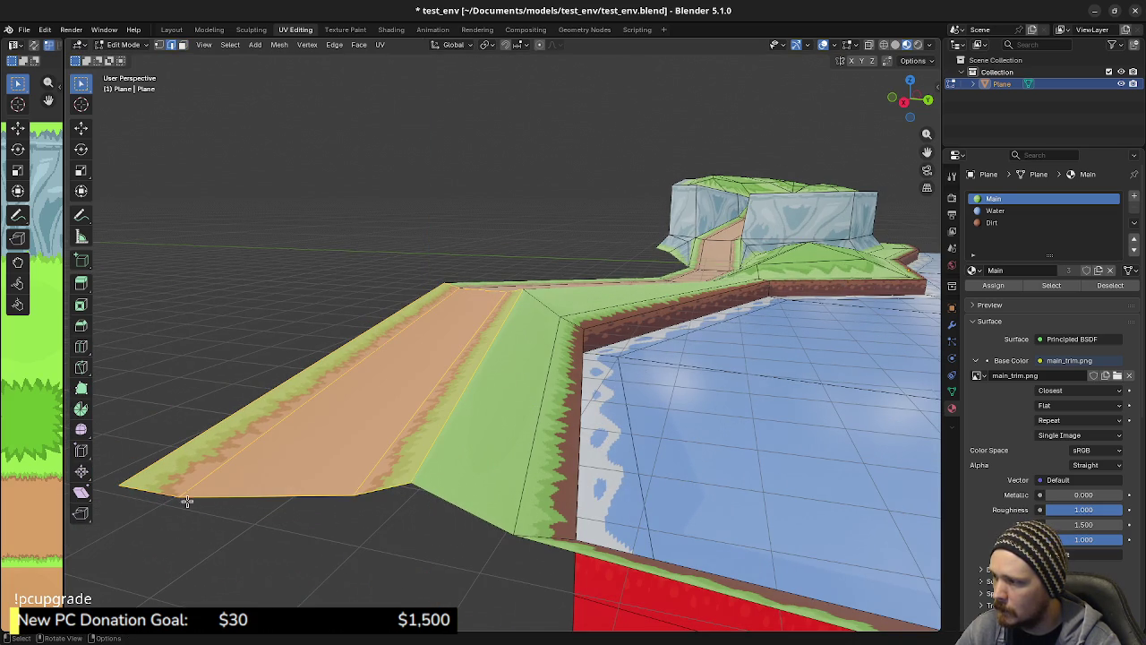
key(alt+a)
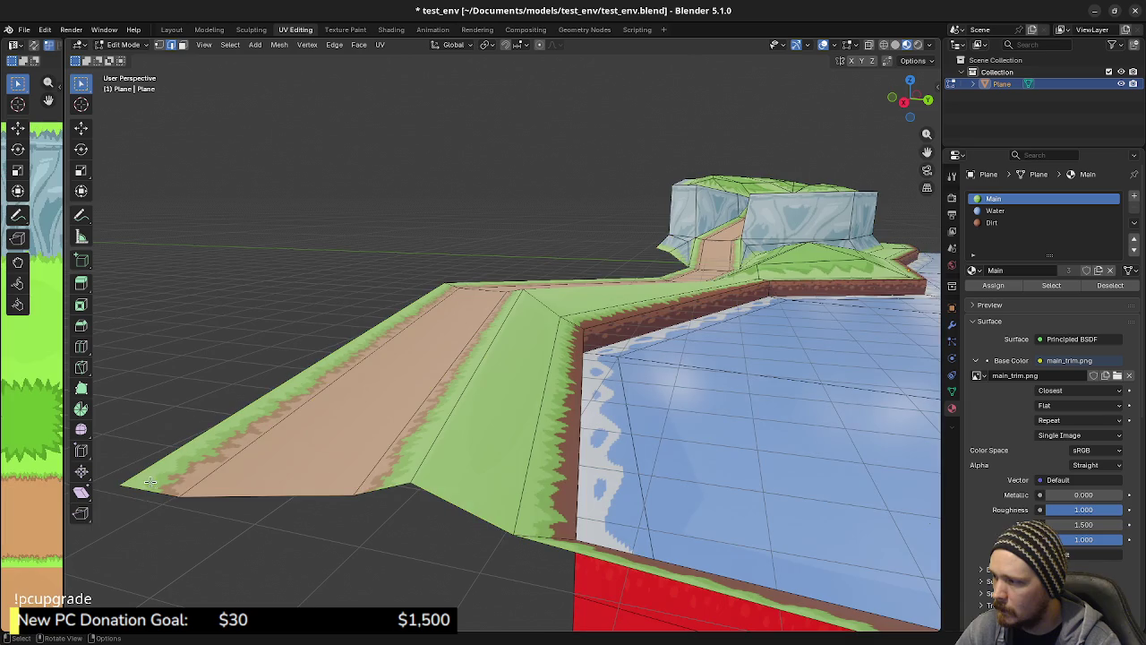
key(g)
key(z)
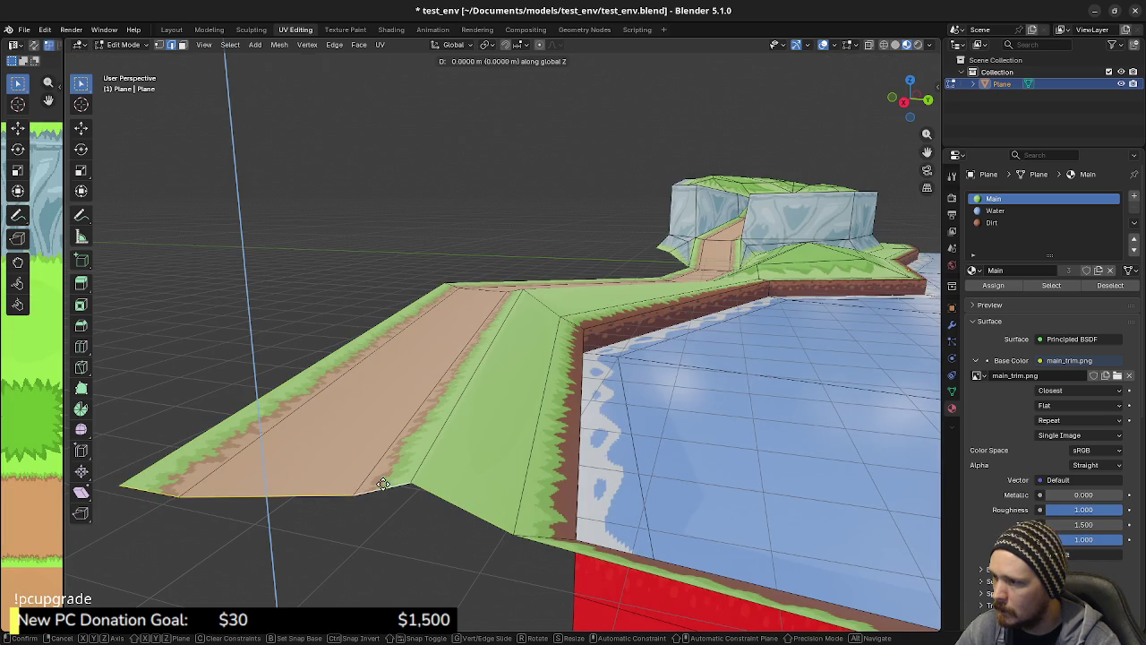
click(391, 433)
mouse_move(391, 433)
middle_down()
mouse_move(442, 386)
mouse_move(432, 427)
mouse_move(478, 419)
mouse_move(599, 439)
middle_up()
mouse_move(506, 407)
middle_down()
mouse_move(486, 392)
mouse_move(481, 437)
mouse_move(549, 463)
mouse_move(490, 471)
mouse_move(526, 493)
middle_up()
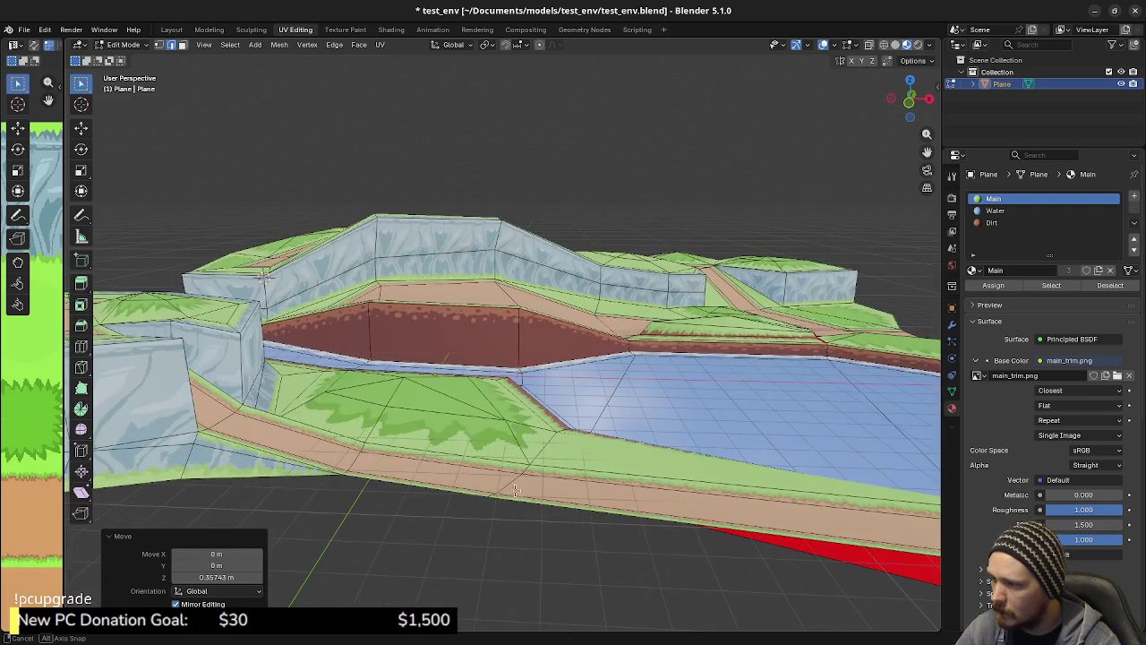
In face mode, raise a path face along the river about 0.32 m
key(3)
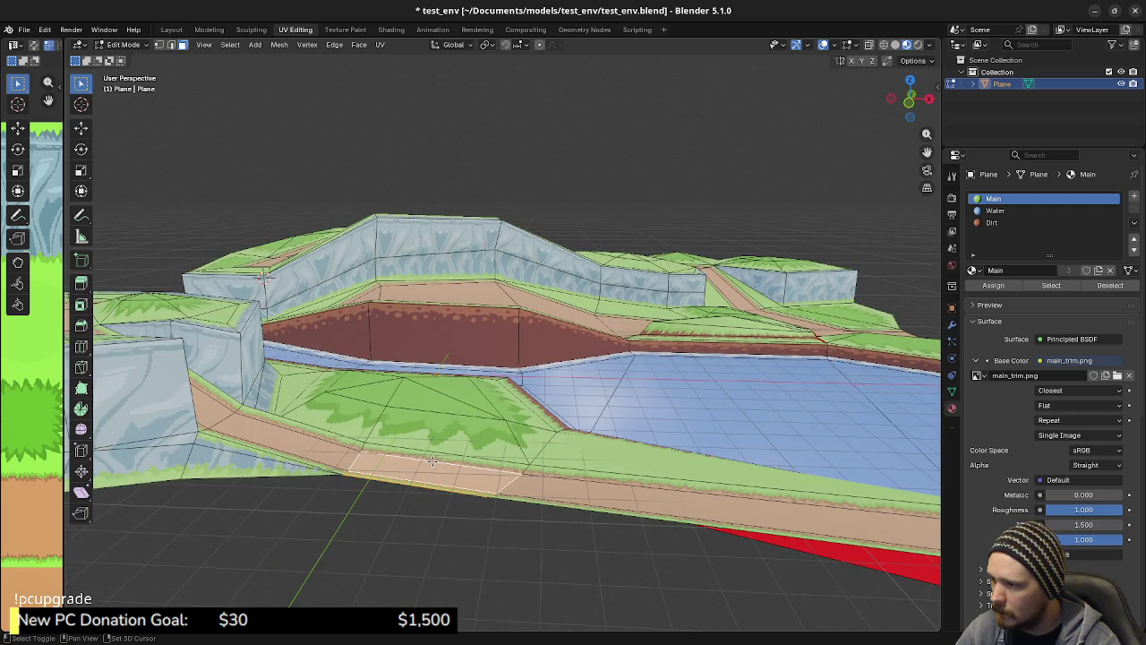
middle_drag(440, 460, 457, 458)
key(g)
key(z)
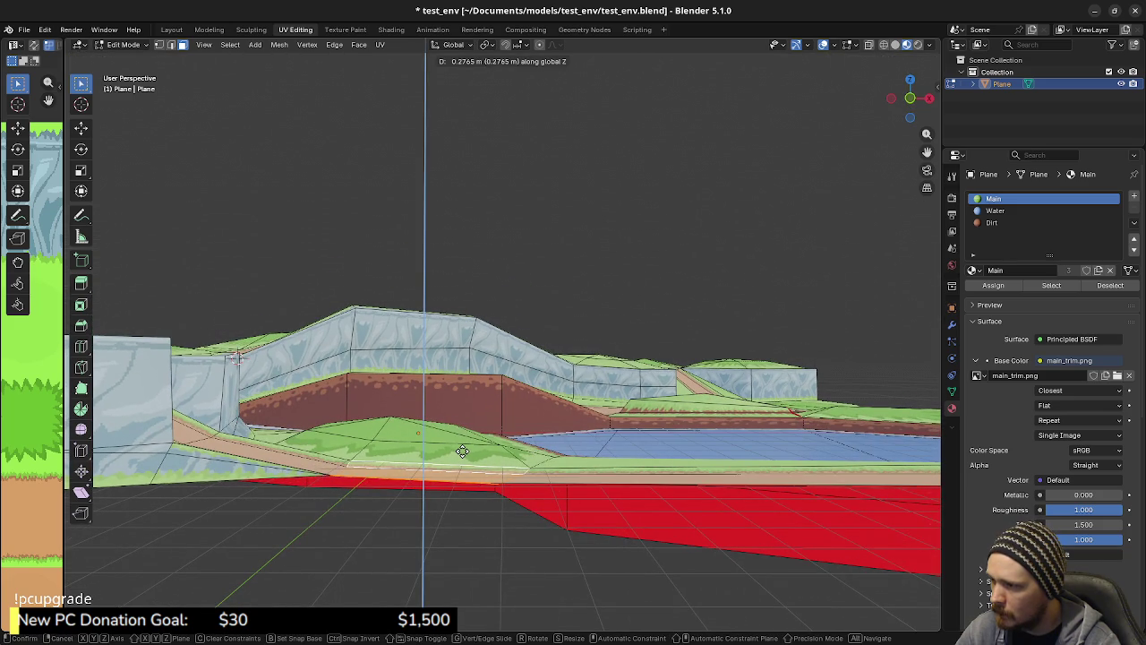
click(463, 448)
mouse_move(463, 448)
middle_down()
mouse_move(551, 441)
mouse_move(447, 448)
middle_up()
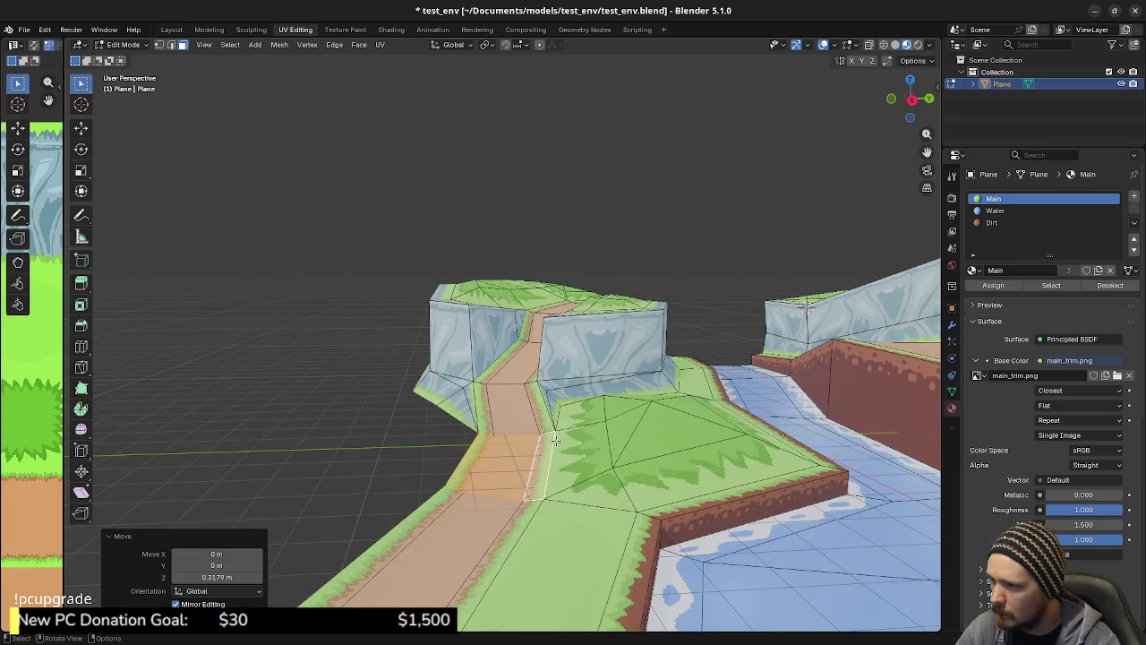
In vertex mode, lift path vertices near the cliff passage 0.22062 m along Z
key(1)
mouse_move(592, 456)
middle_down()
mouse_move(617, 440)
mouse_move(545, 519)
mouse_move(535, 410)
mouse_move(504, 414)
mouse_move(456, 440)
mouse_move(582, 479)
mouse_move(508, 475)
mouse_move(592, 512)
mouse_move(446, 527)
mouse_move(439, 501)
mouse_move(477, 468)
middle_up()
key(g)
key(z)
click(620, 437)
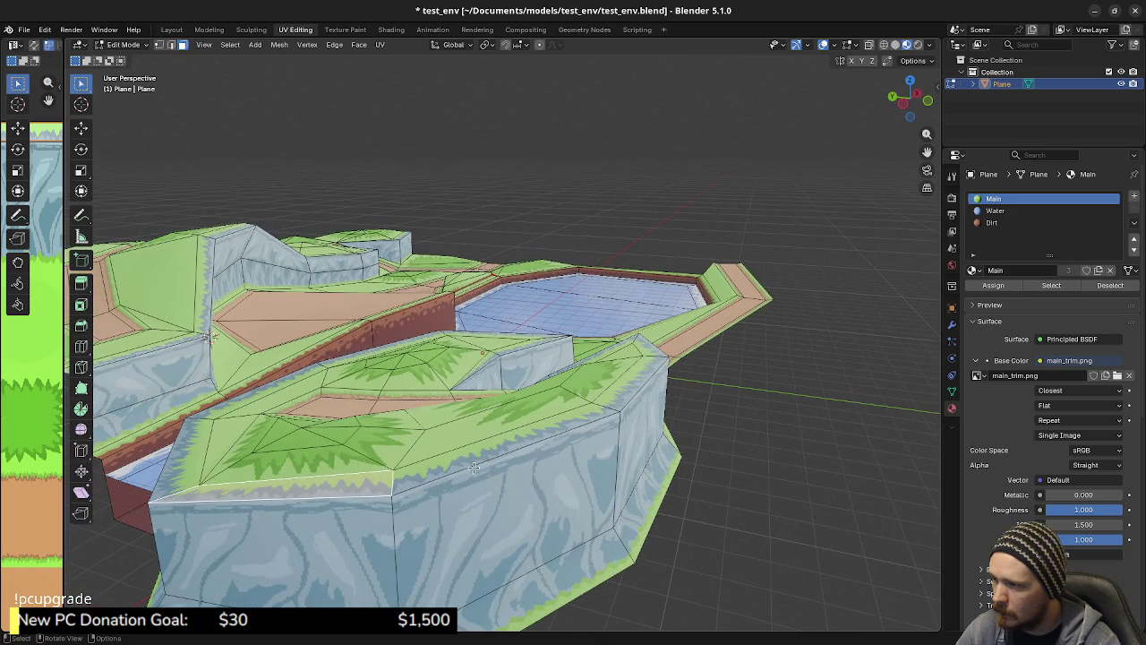
Start lifting the cliff's front top edge, then cancel to keep its original height
click(466, 462)
key(g)
key(z)
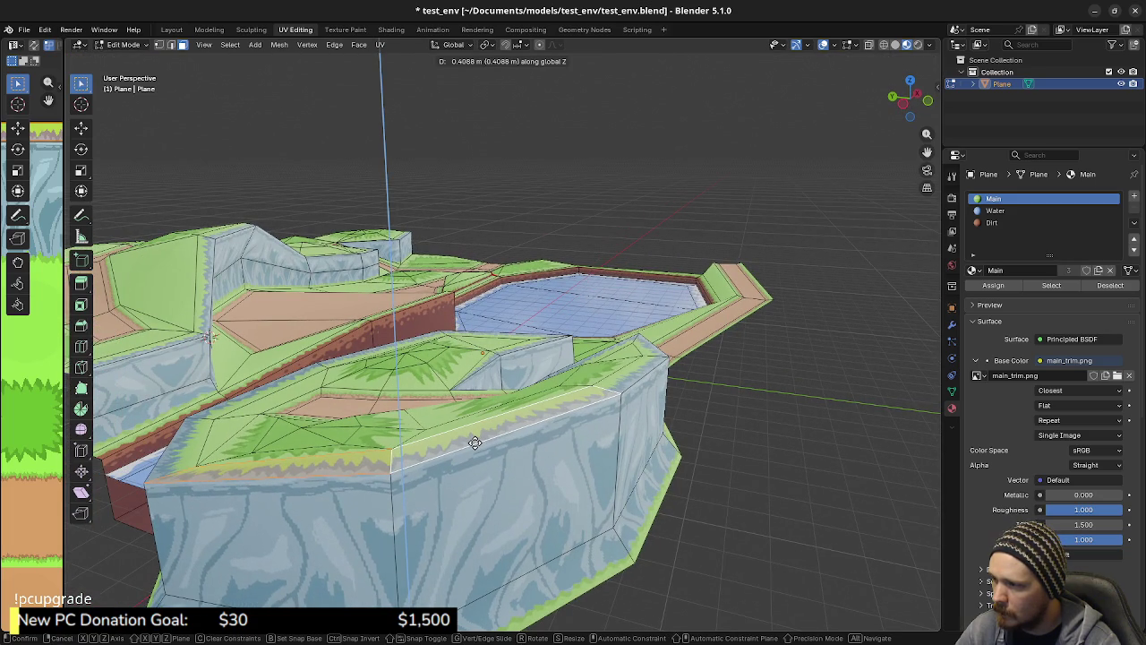
key(Escape)
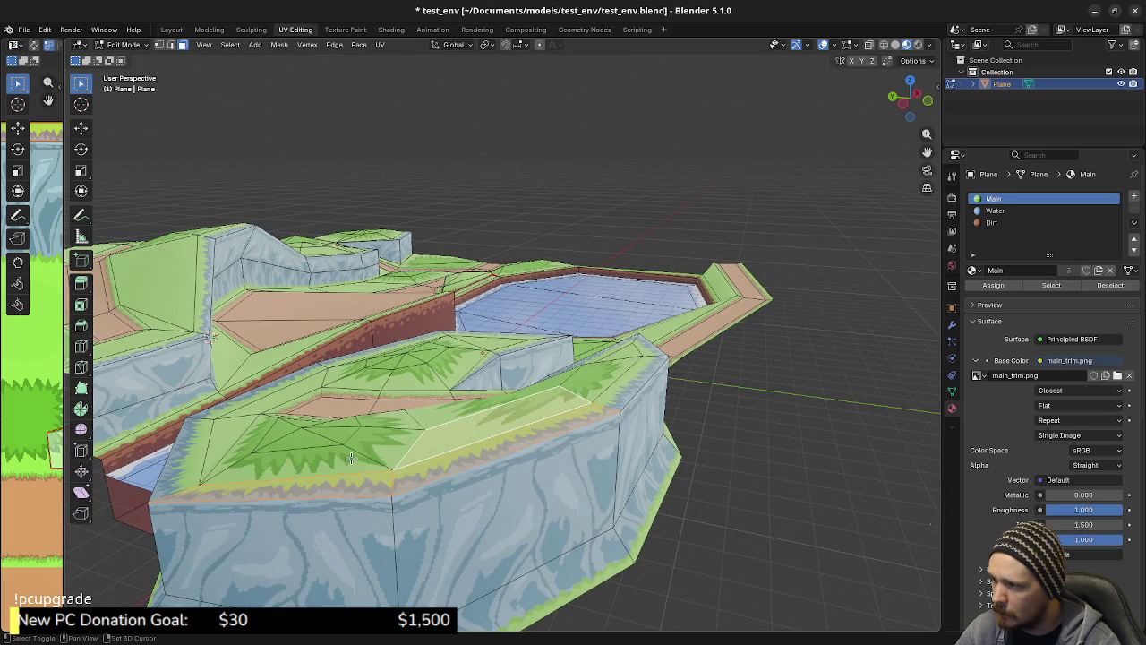
Raise a grassy face on the front cliff top about 0.39 m along Z
middle_drag(433, 449, 345, 451)
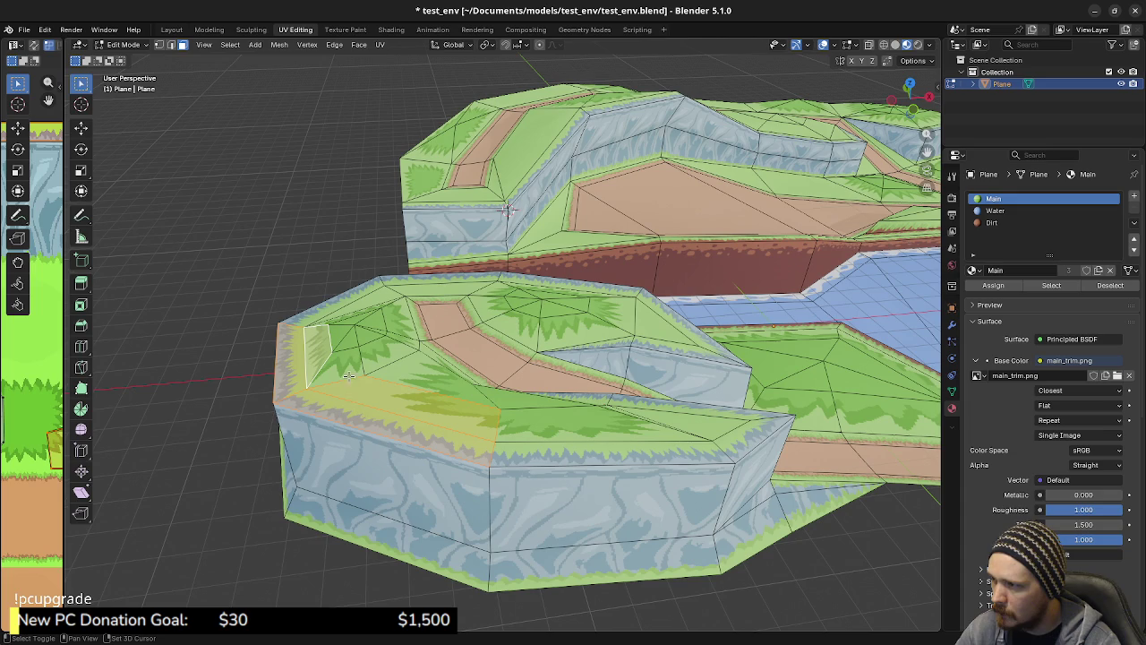
middle_drag(406, 454, 470, 452)
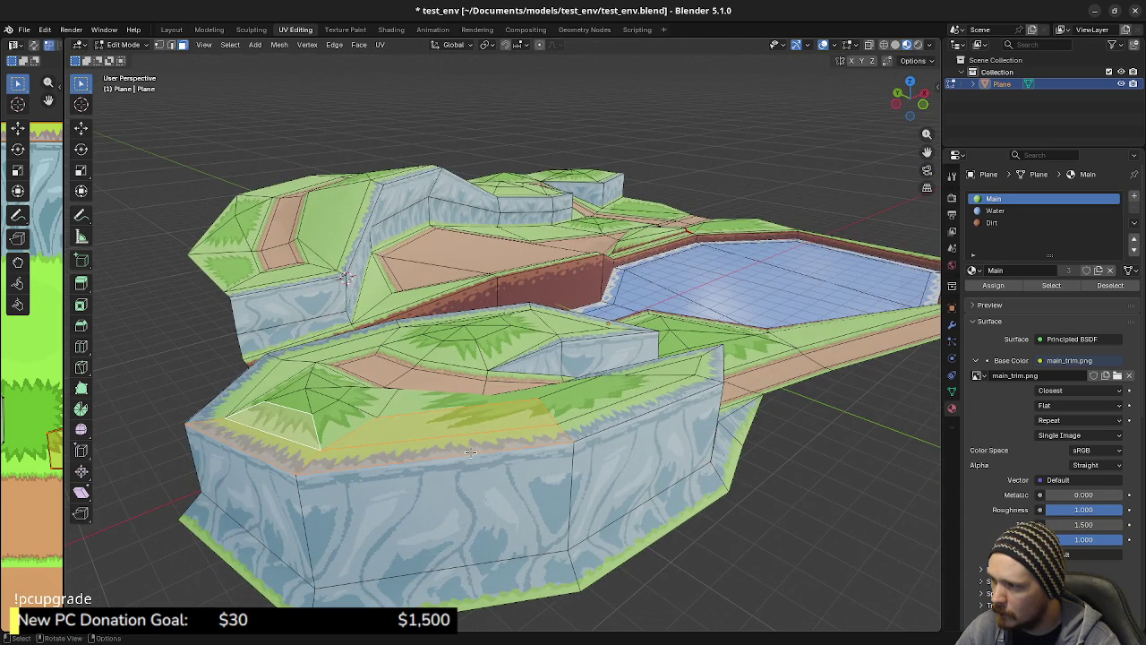
click(344, 414)
key(g)
key(z)
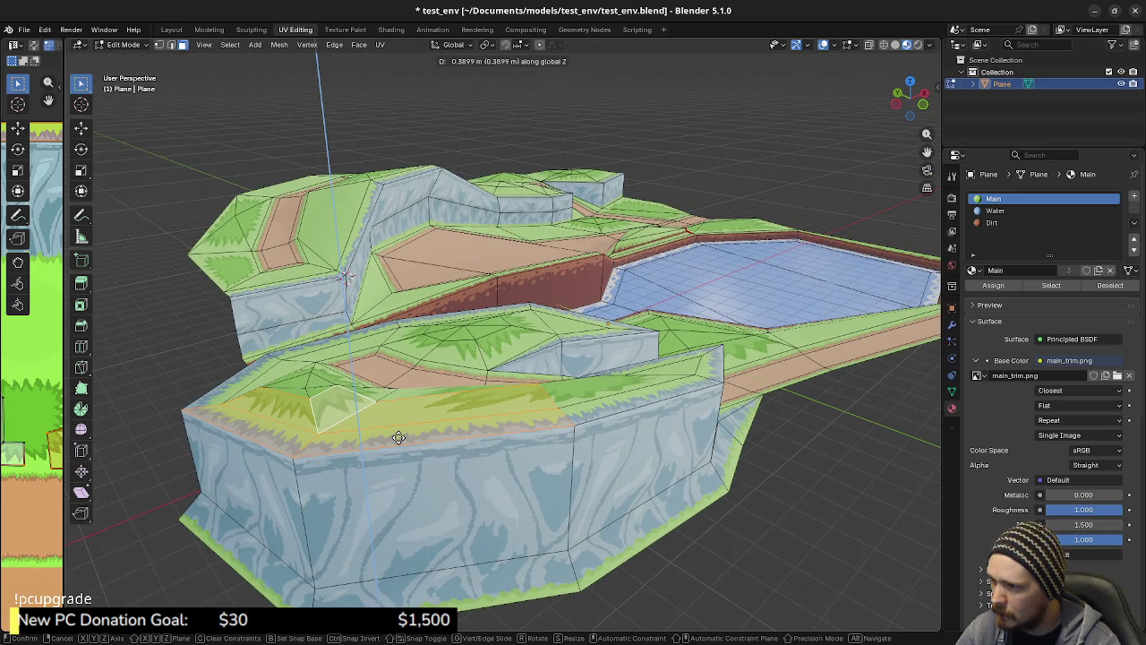
click(398, 436)
mouse_move(399, 437)
middle_down()
mouse_move(445, 483)
mouse_move(550, 471)
middle_up()
scroll(421, 457, up, 3)
Cancel the face move and lift a cliff-top edge about 0.73 m along Z
key(g)
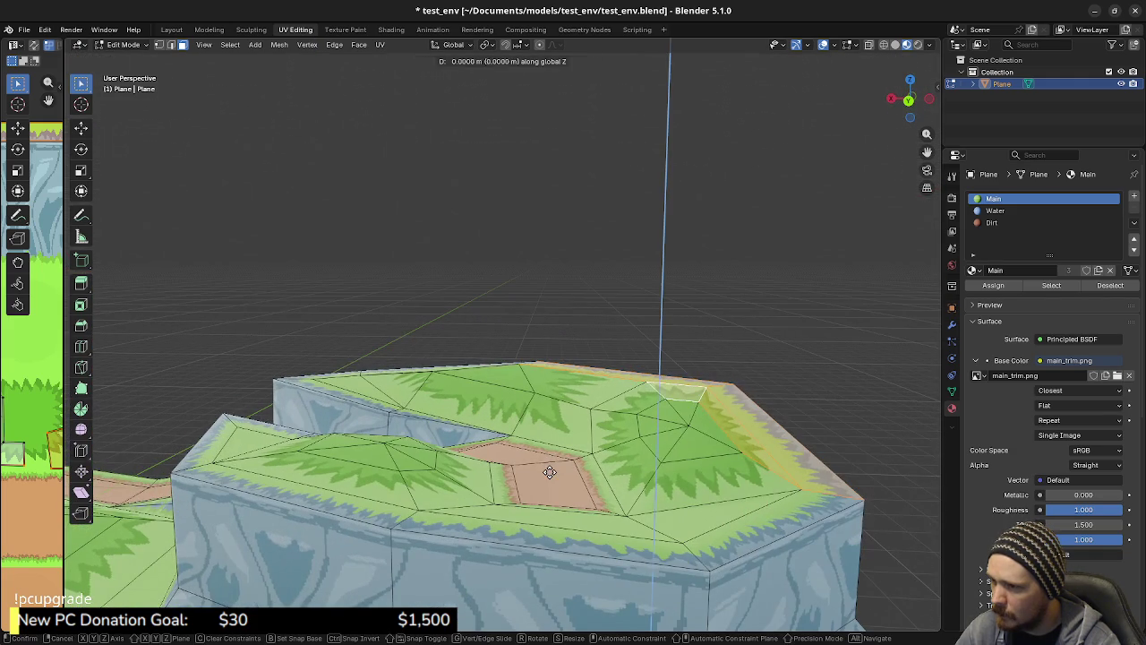
key(z)
key(Escape)
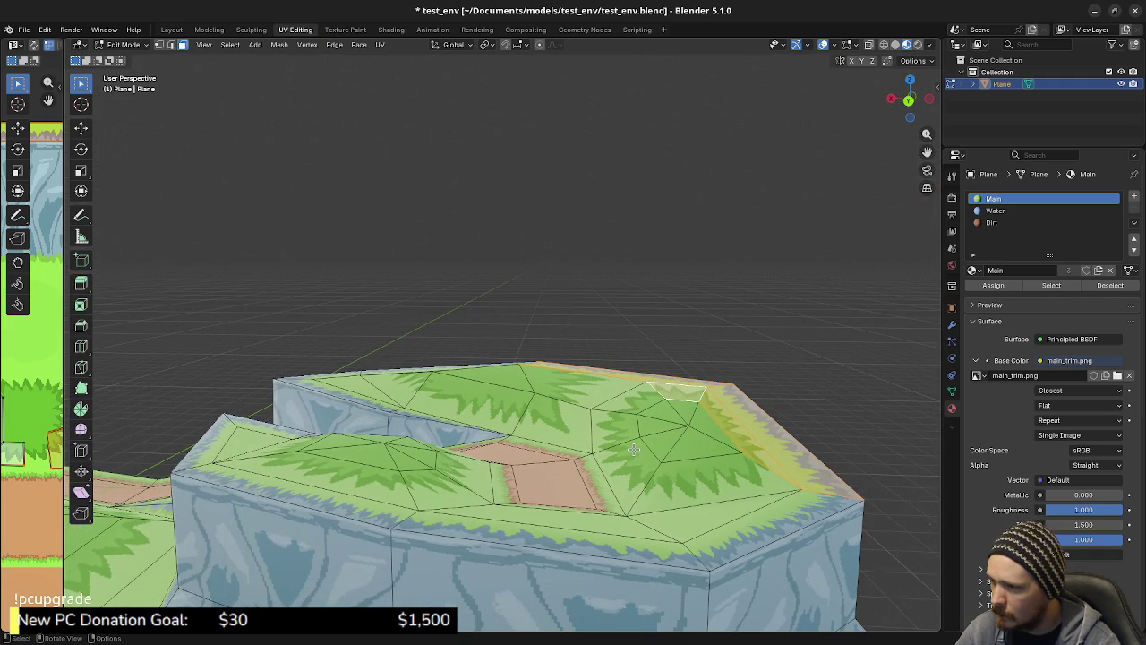
mouse_move(631, 439)
middle_down()
mouse_move(619, 454)
mouse_move(606, 433)
middle_up()
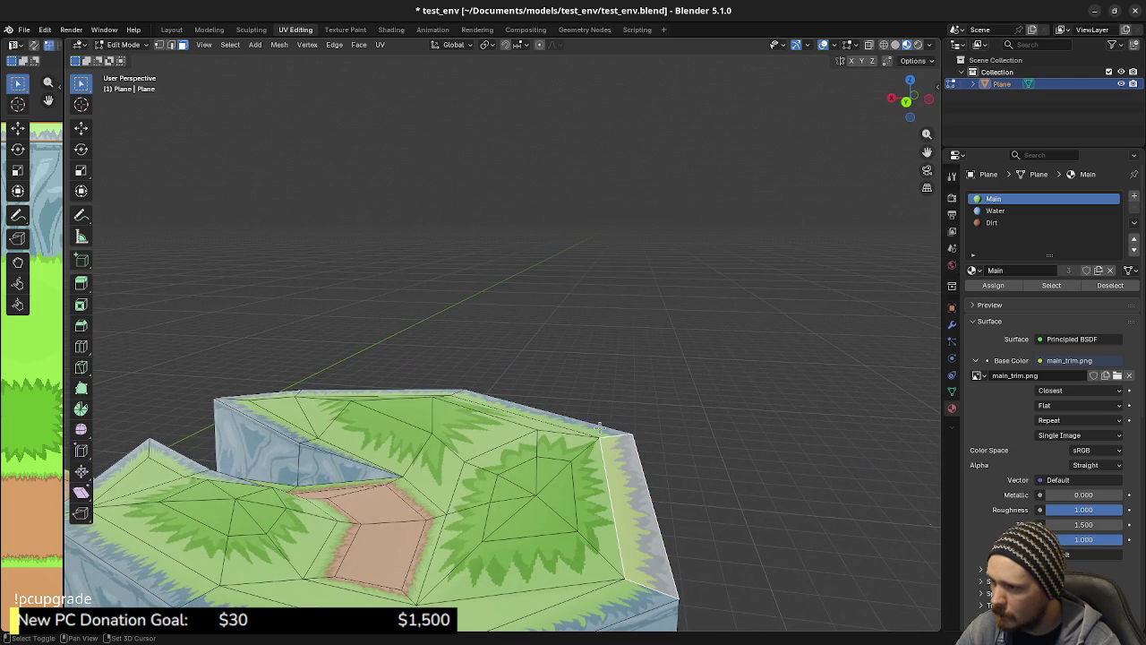
key(g)
key(z)
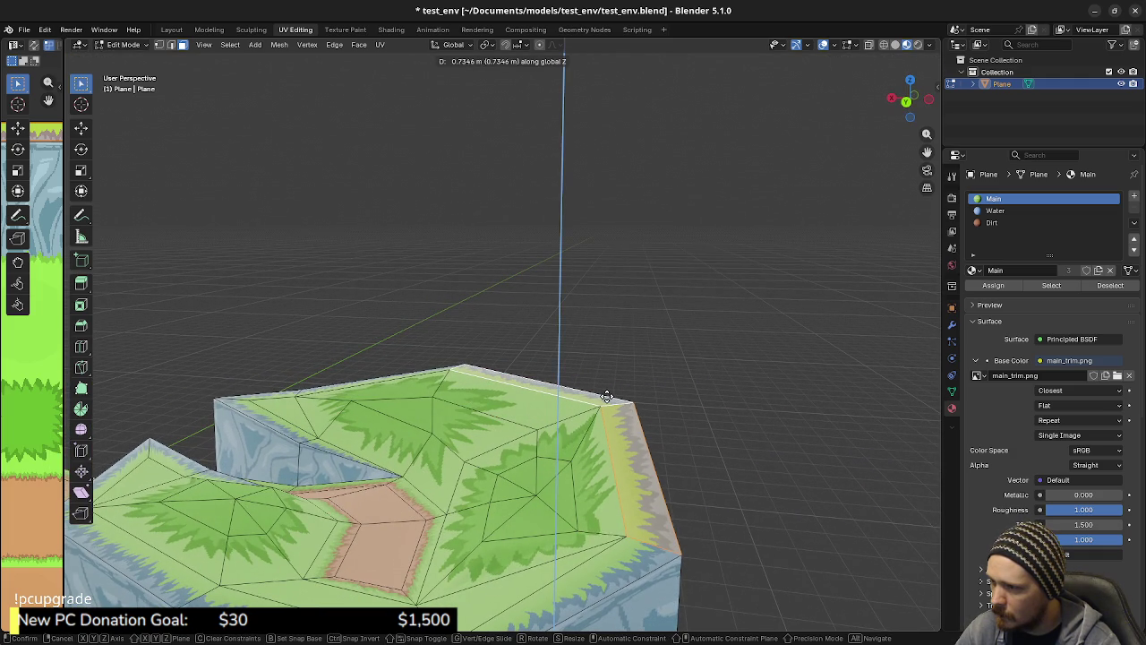
click(606, 397)
mouse_move(606, 396)
middle_down()
mouse_move(567, 379)
mouse_move(576, 455)
middle_up()
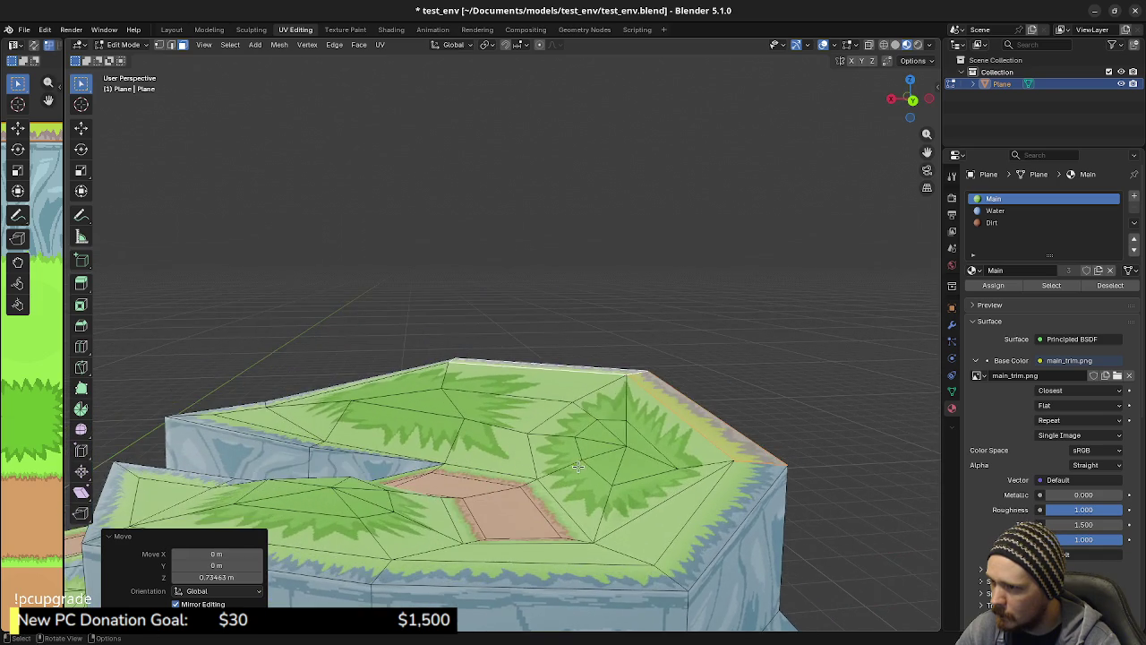
Raise a small grassy hill face about 0.41 m and tilt it about -8.9°
click(646, 430)
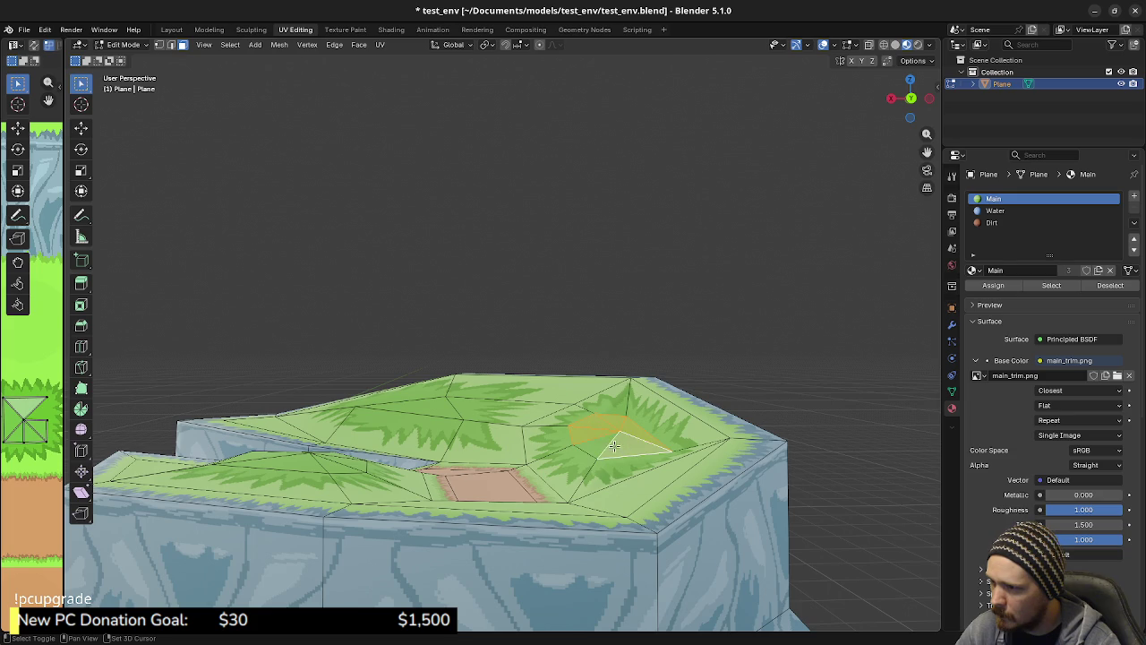
key(g)
key(z)
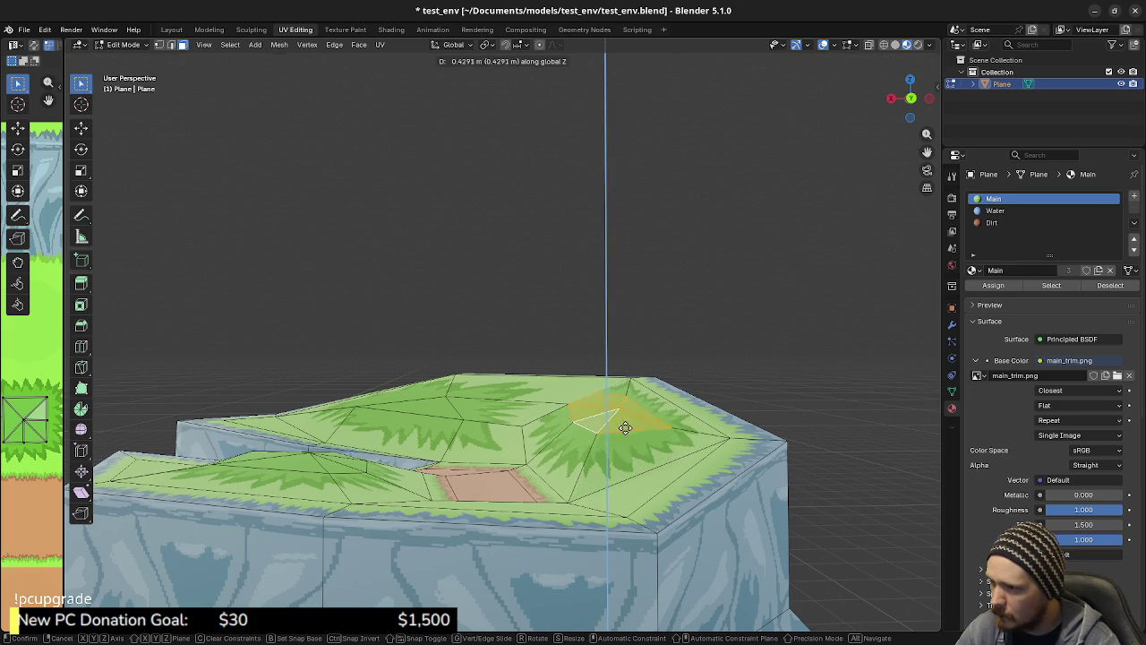
click(630, 428)
middle_drag(630, 428, 685, 458)
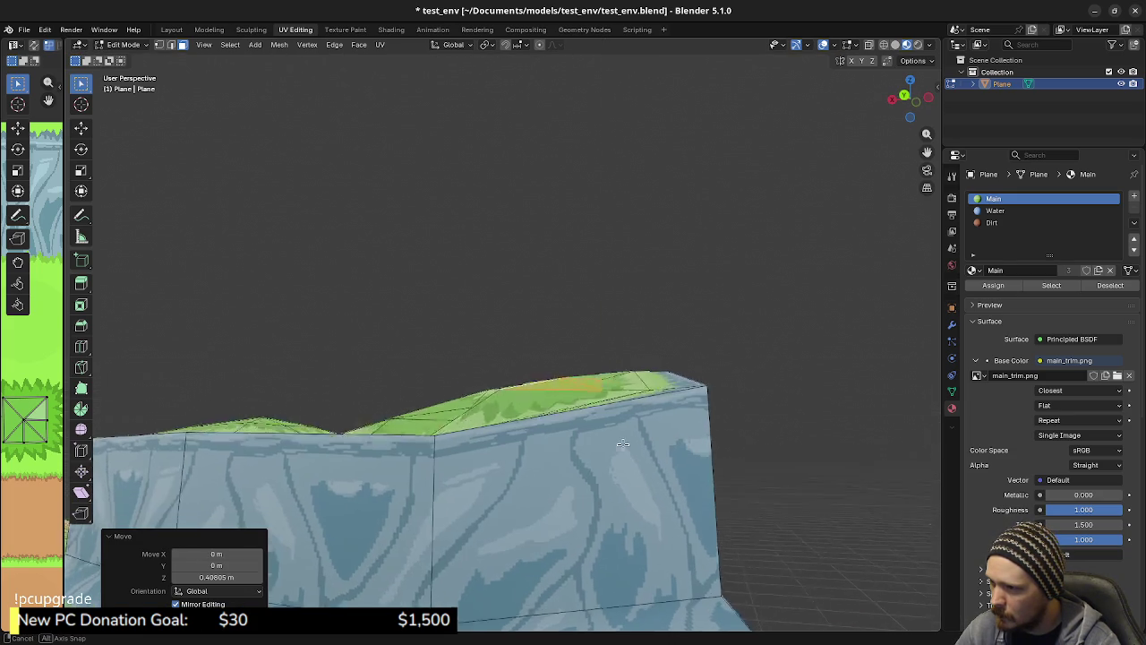
key(r)
click(717, 436)
middle_drag(717, 436, 660, 449)
mouse_move(707, 445)
middle_down()
mouse_move(568, 479)
mouse_move(565, 416)
mouse_move(648, 446)
middle_up()
In vertex mode, slide a vertex along its edge and lift vertices about 0.156 m and 0.42 m
key(1)
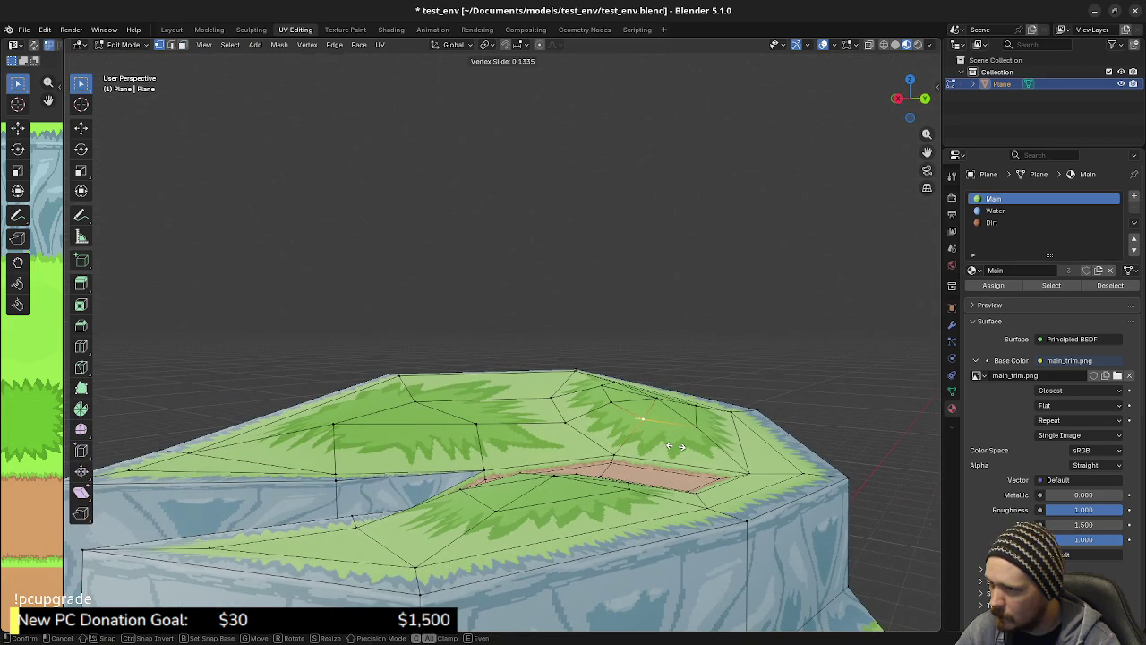
click(677, 446)
mouse_move(677, 446)
middle_down()
mouse_move(576, 428)
mouse_move(613, 445)
mouse_move(660, 438)
mouse_move(610, 443)
mouse_move(454, 410)
mouse_move(541, 462)
middle_up()
click(612, 434)
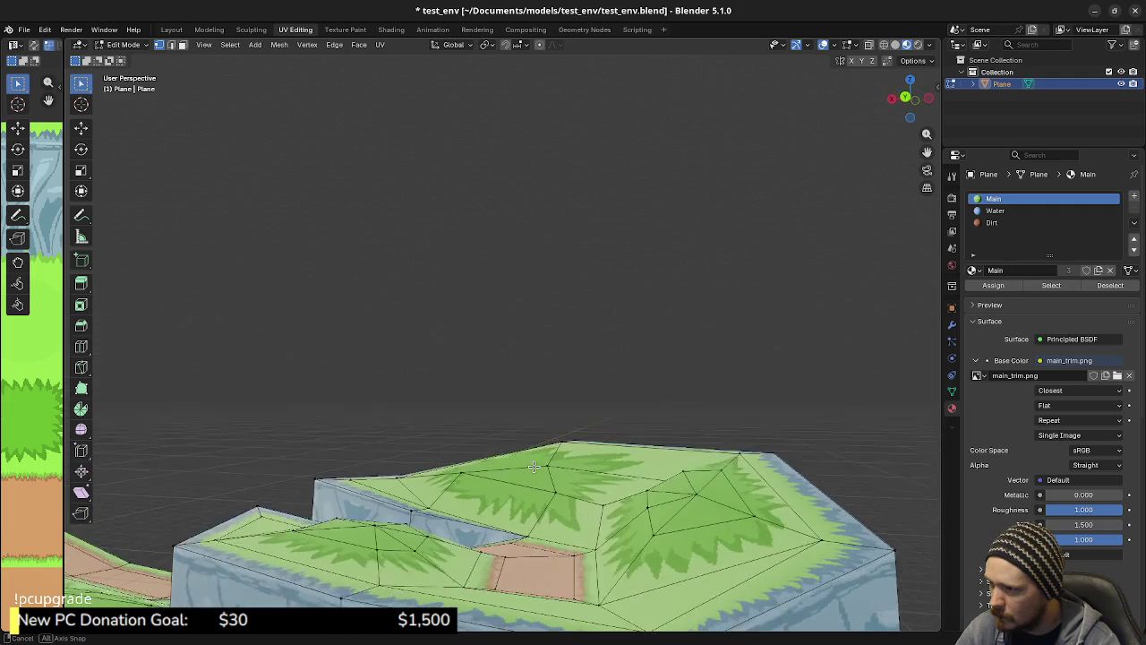
key(g)
key(z)
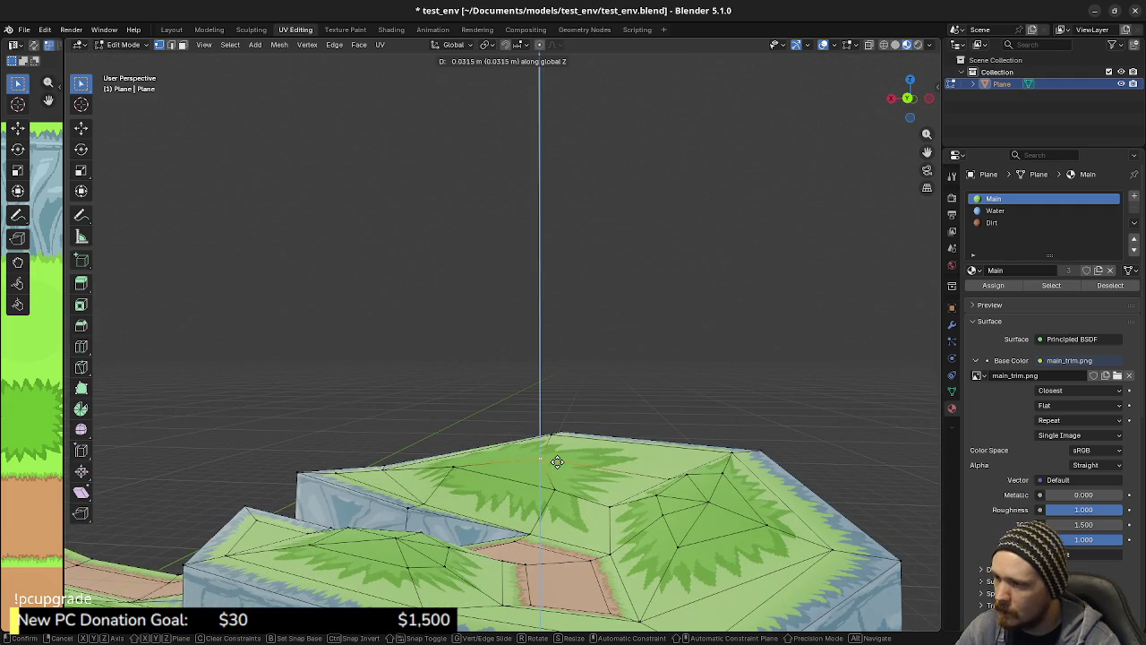
click(556, 450)
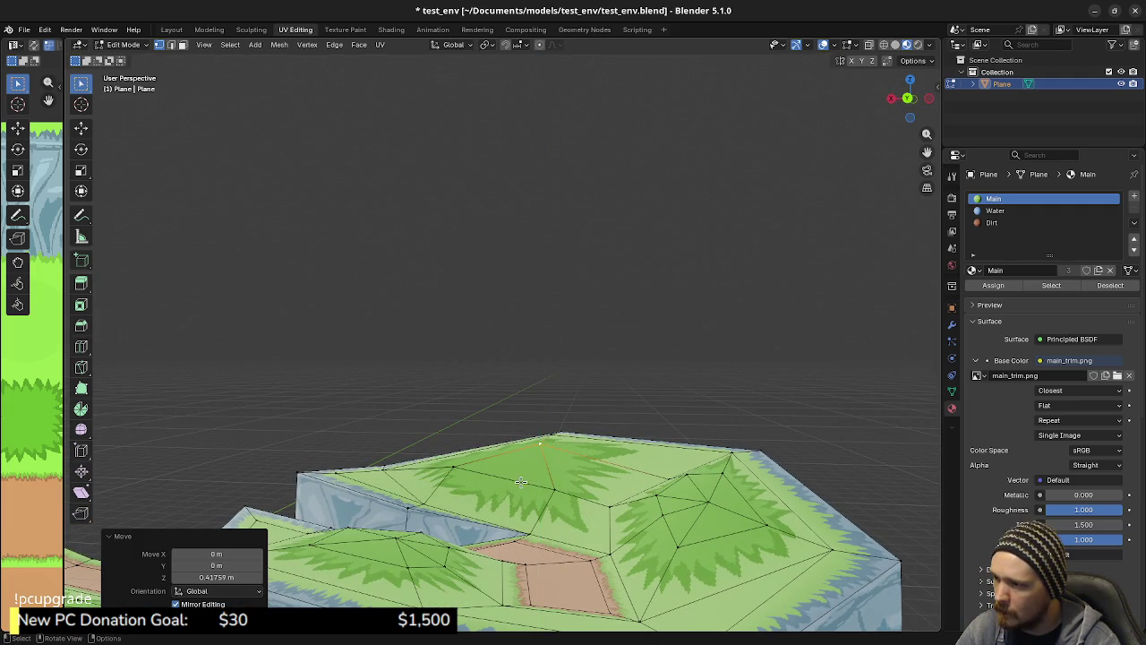
middle_drag(556, 449, 554, 480)
Raise a ridge edge about 0.14 m and another cliff-top vertex 0.085471 m
click(549, 485)
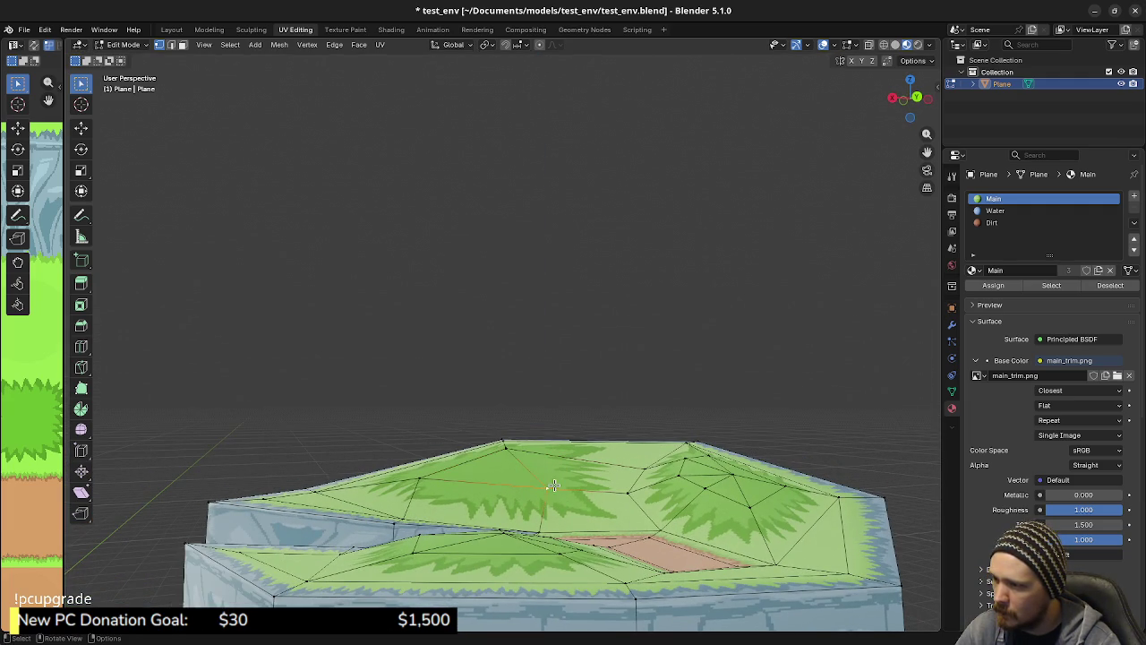
click(557, 480)
middle_drag(467, 476, 465, 499)
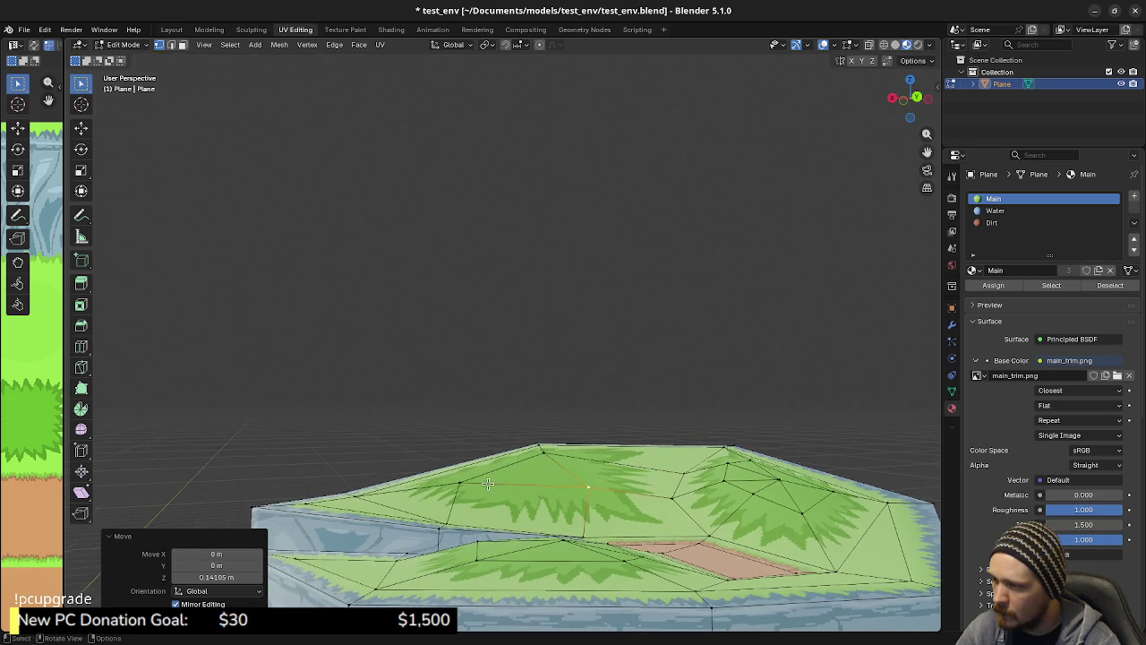
key(g)
key(z)
click(465, 501)
mouse_move(464, 501)
middle_down()
mouse_move(560, 480)
mouse_move(537, 464)
middle_up()
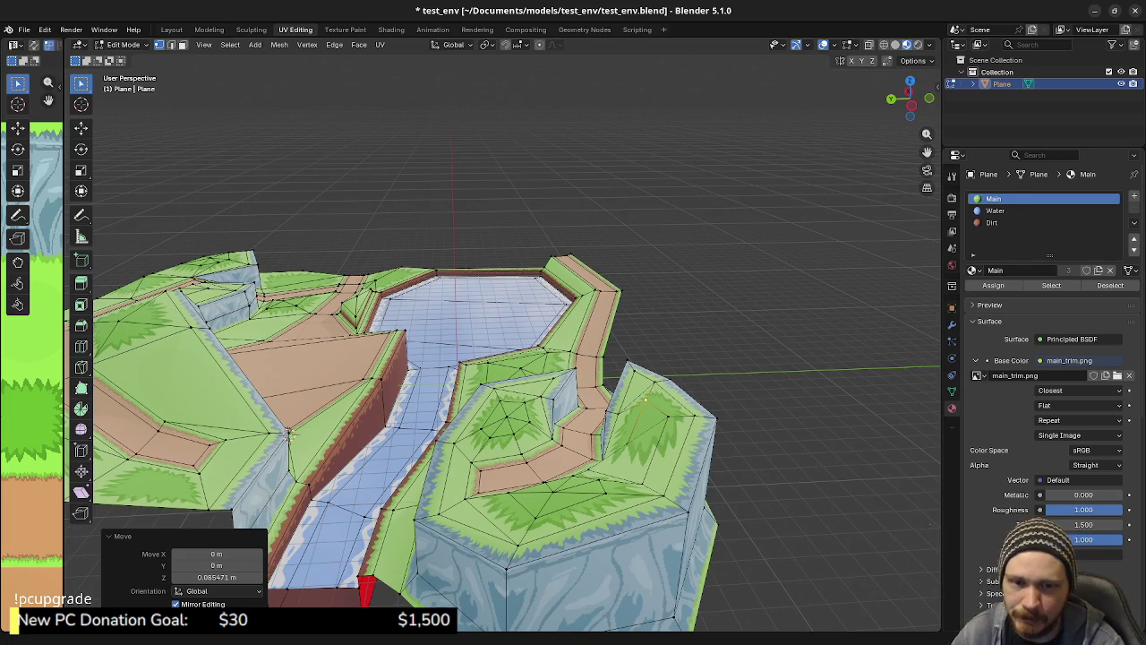
Orbit around the terrain to inspect the river, walls and pond-side edge
mouse_move(593, 558)
middle_down()
mouse_move(610, 450)
mouse_move(590, 483)
mouse_move(405, 440)
mouse_move(466, 389)
middle_up()
scroll(590, 484, up, 3)
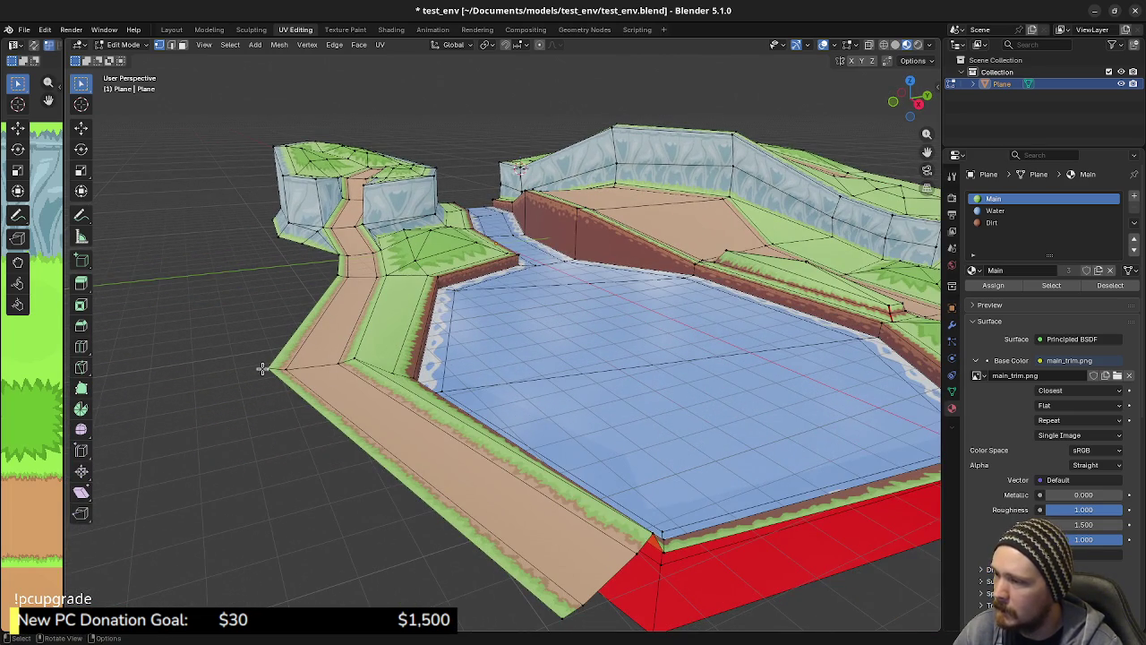
middle_drag(478, 386, 468, 385)
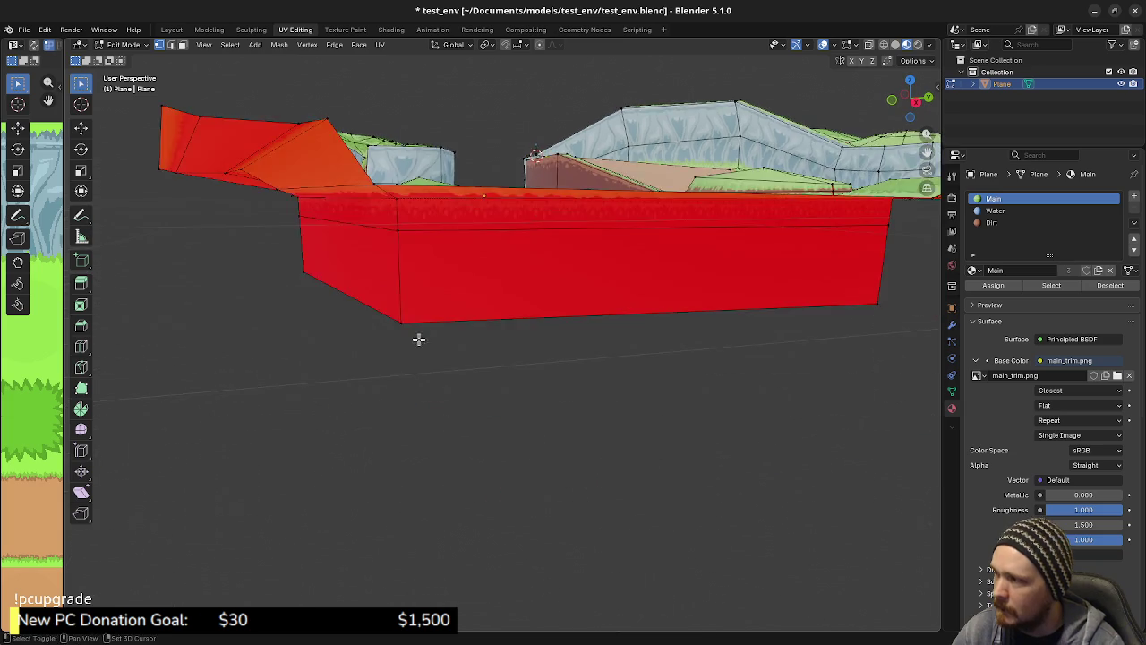
mouse_move(394, 329)
middle_down()
mouse_move(386, 349)
mouse_move(595, 404)
mouse_move(550, 388)
mouse_move(527, 359)
middle_up()
mouse_move(458, 343)
middle_down()
mouse_move(396, 348)
mouse_move(507, 428)
mouse_move(582, 381)
middle_up()
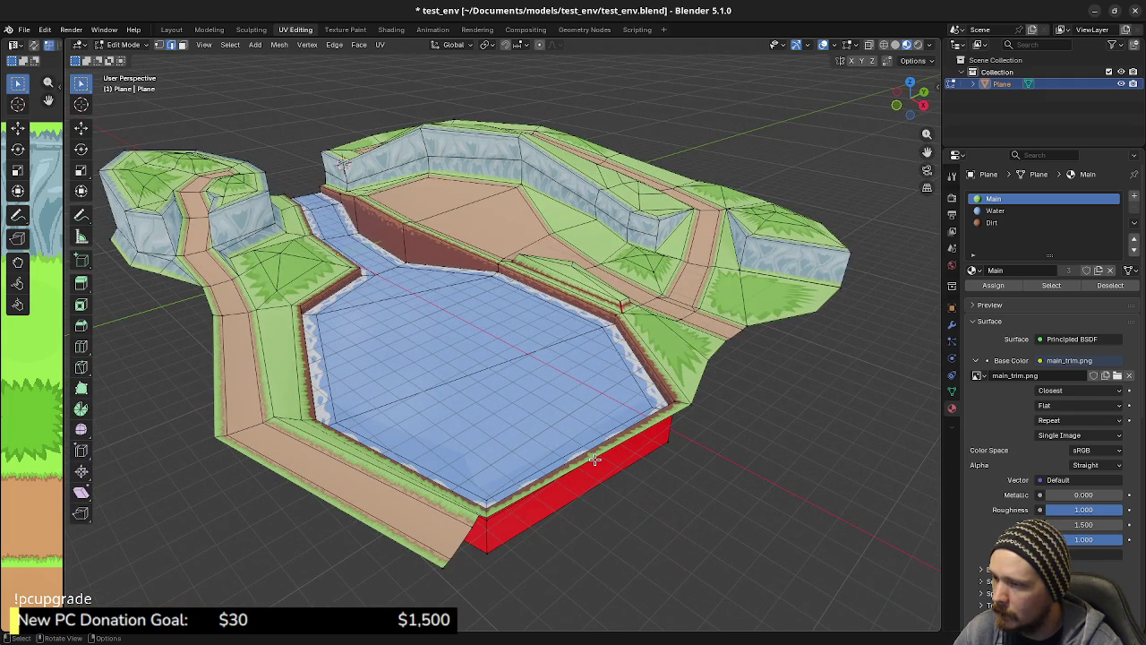
mouse_move(555, 455)
middle_down()
mouse_move(630, 439)
mouse_move(550, 488)
mouse_move(605, 479)
middle_up()
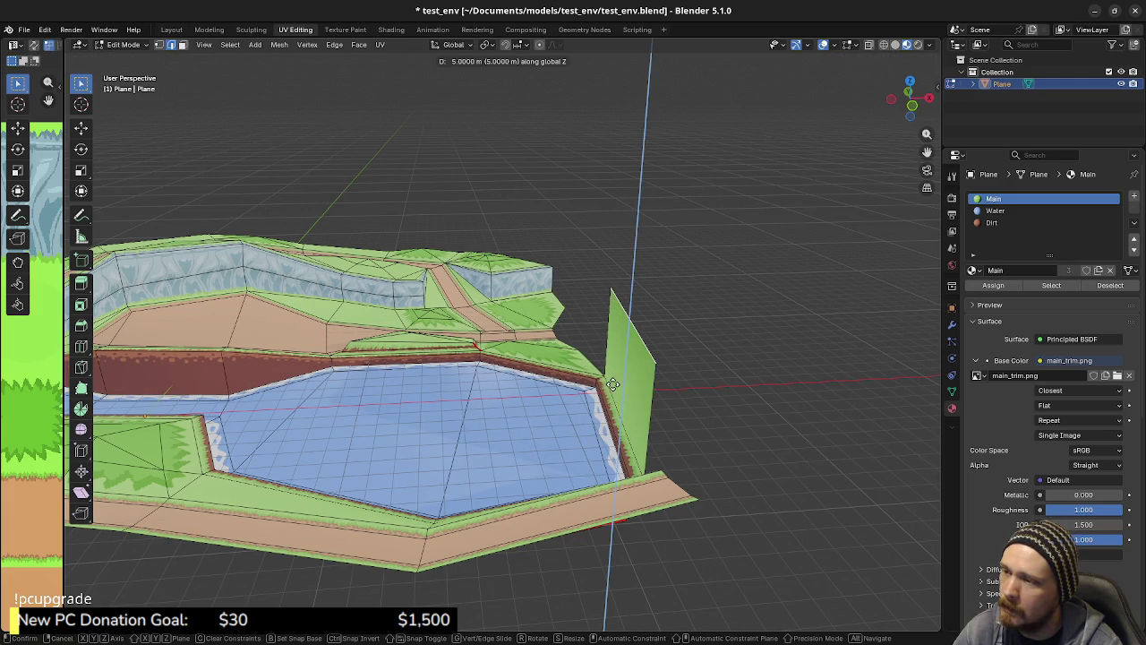
Confirm the 5 m wall extrusion and inspect it with first-person walk navigation
key(Return)
middle_drag(613, 384, 652, 412)
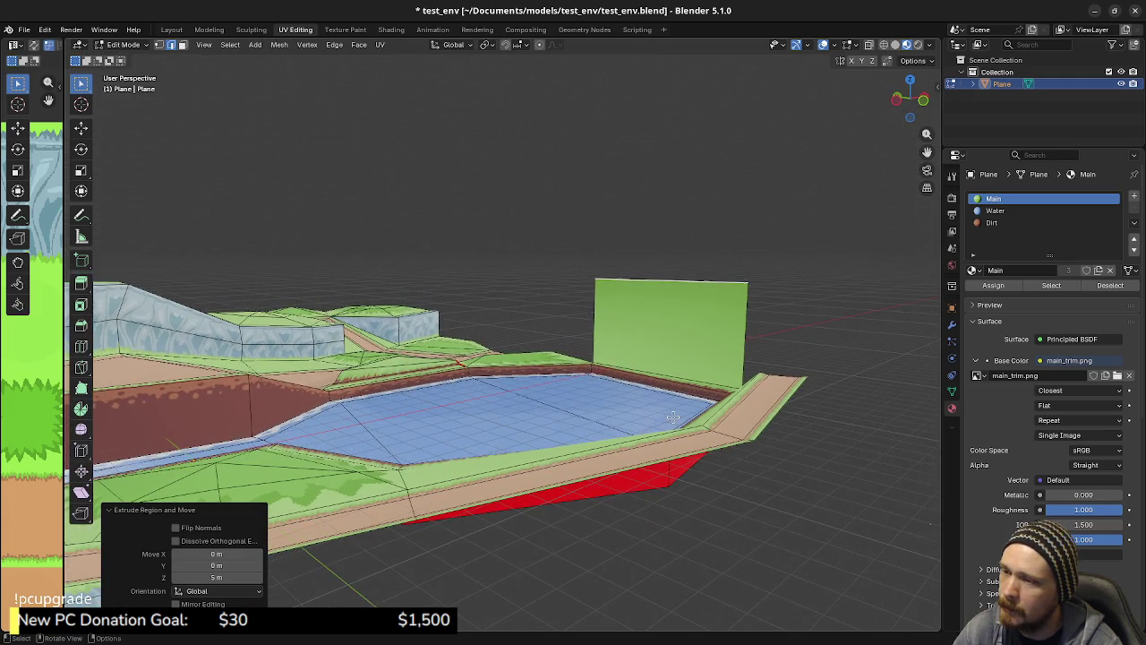
key(shift+grave)
key(w)
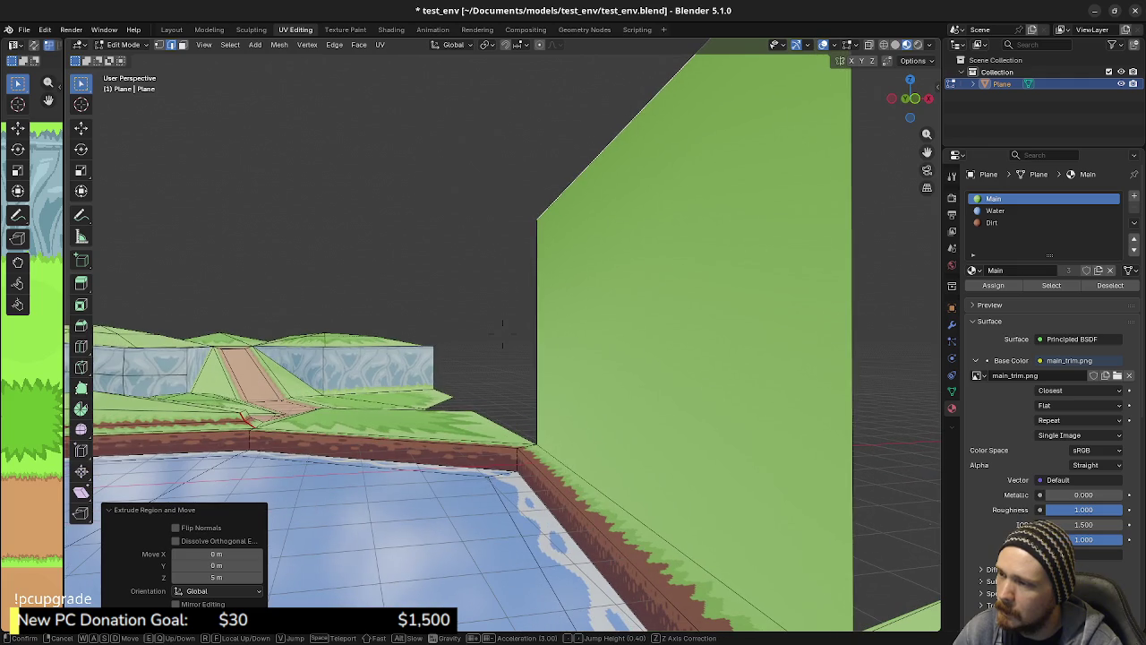
key(KP_Decimal)
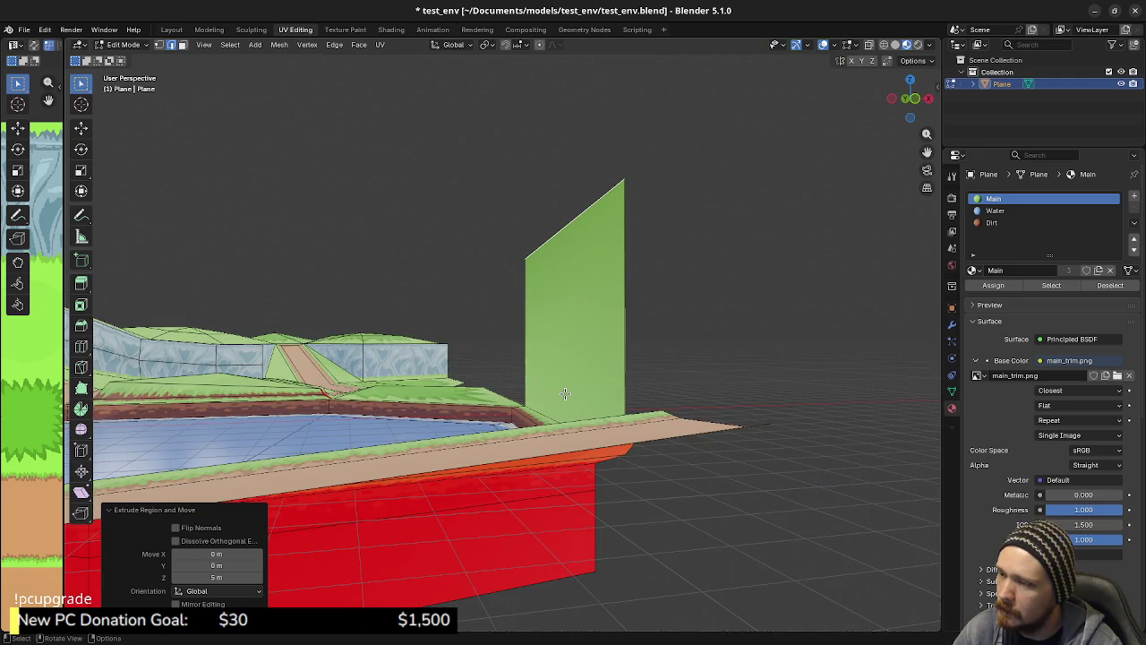
Orbit over the pond, wall and cliff block, then select the entire mesh
mouse_move(567, 386)
middle_down()
mouse_move(631, 436)
mouse_move(799, 391)
middle_up()
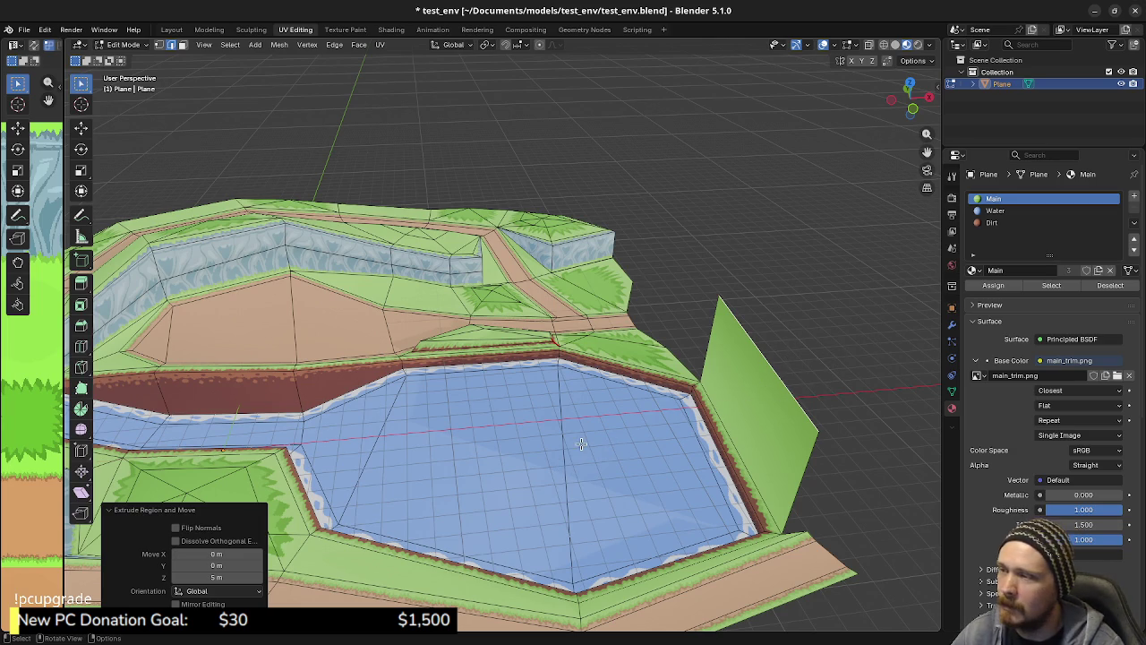
mouse_move(521, 457)
middle_down()
mouse_move(726, 388)
mouse_move(669, 404)
mouse_move(653, 468)
mouse_move(654, 394)
mouse_move(620, 377)
mouse_move(568, 423)
middle_up()
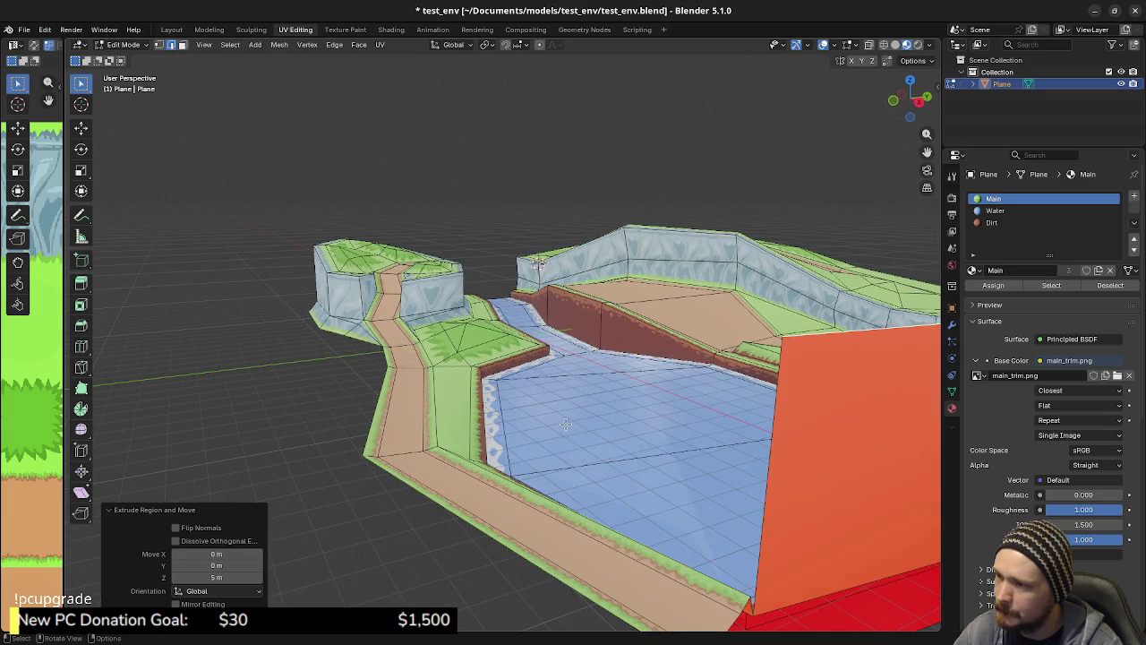
key(a)
scroll(560, 396, down, 5)
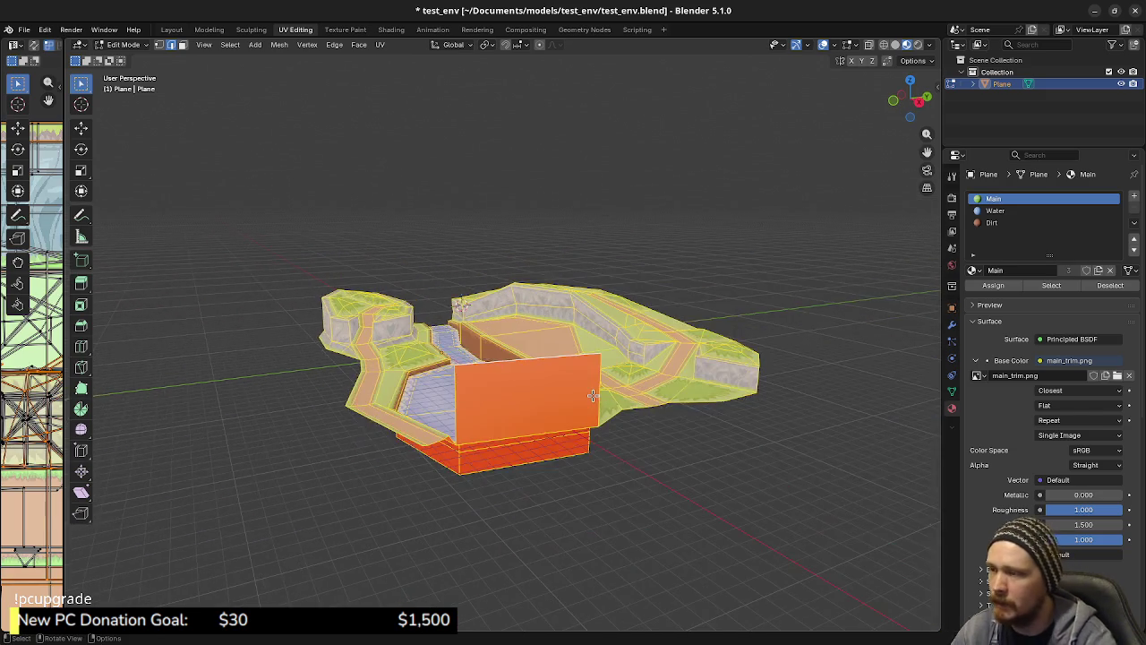
Raise the river-bank vertex vertically by 0.31585 m
scroll(538, 376, up, 5)
mouse_move(537, 376)
middle_down()
mouse_move(525, 359)
mouse_move(466, 371)
middle_up()
scroll(430, 377, up, 3)
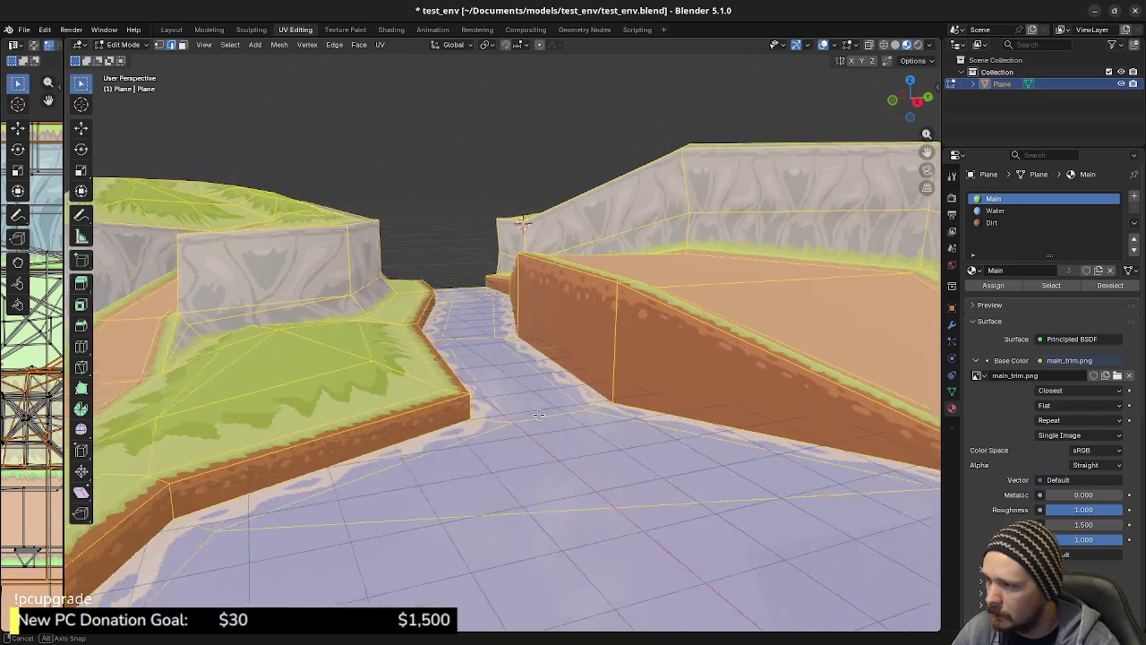
scroll(418, 381, up, 2)
key(alt+a)
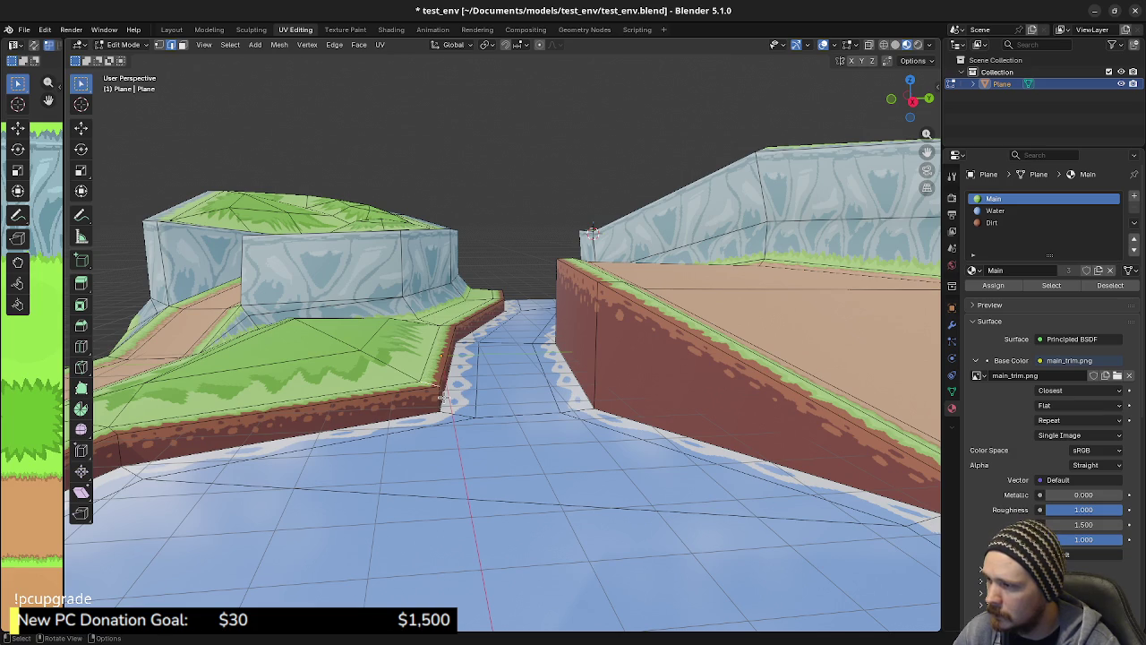
key(g)
key(z)
click(454, 370)
Lower the dirt wall face along the river channel by 0.2809 m on Z
middle_drag(454, 370, 535, 359)
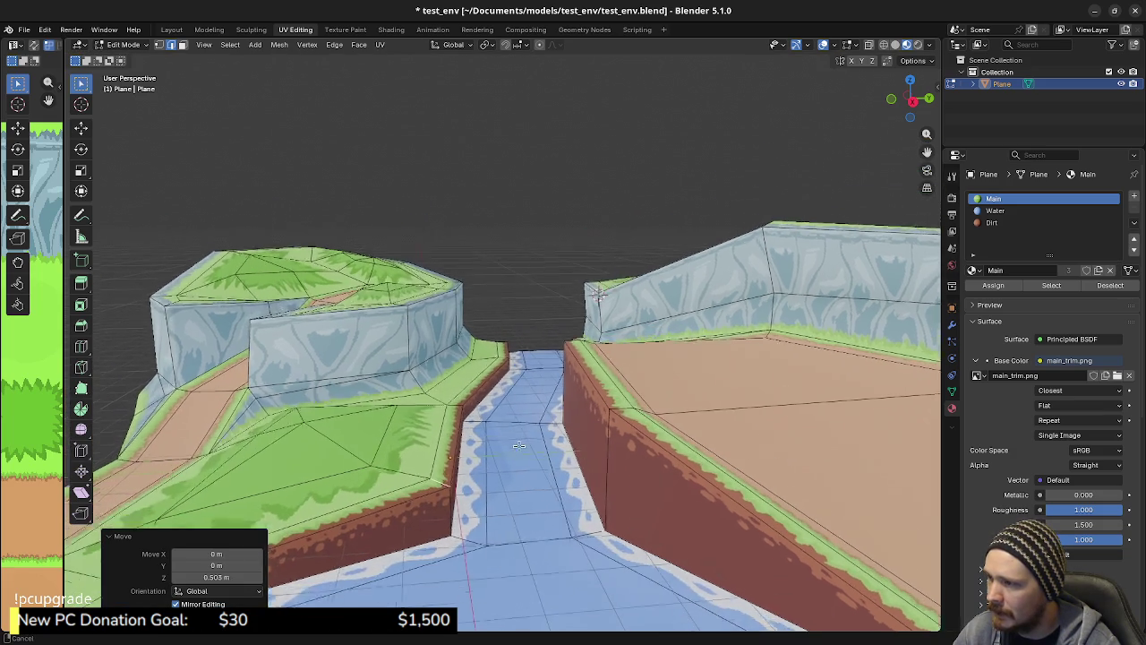
key(3)
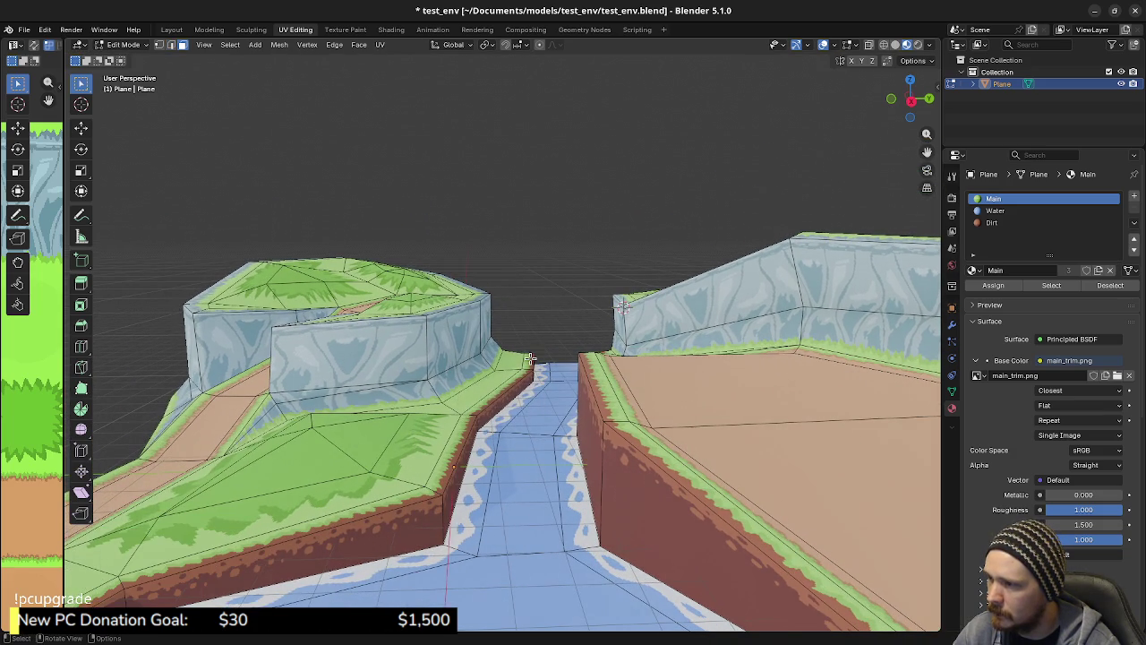
click(530, 359)
key(g)
key(z)
click(542, 357)
mouse_move(542, 356)
middle_down()
mouse_move(526, 296)
mouse_move(622, 376)
mouse_move(419, 312)
middle_up()
scroll(624, 382, up, 2)
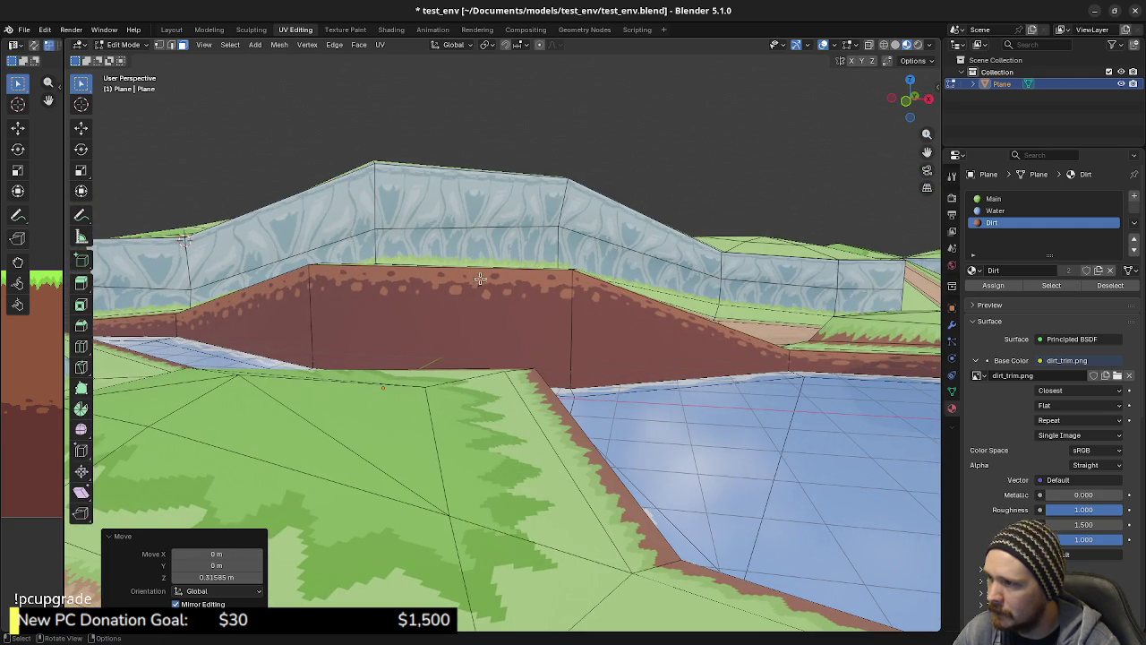
middle_drag(467, 266, 532, 317)
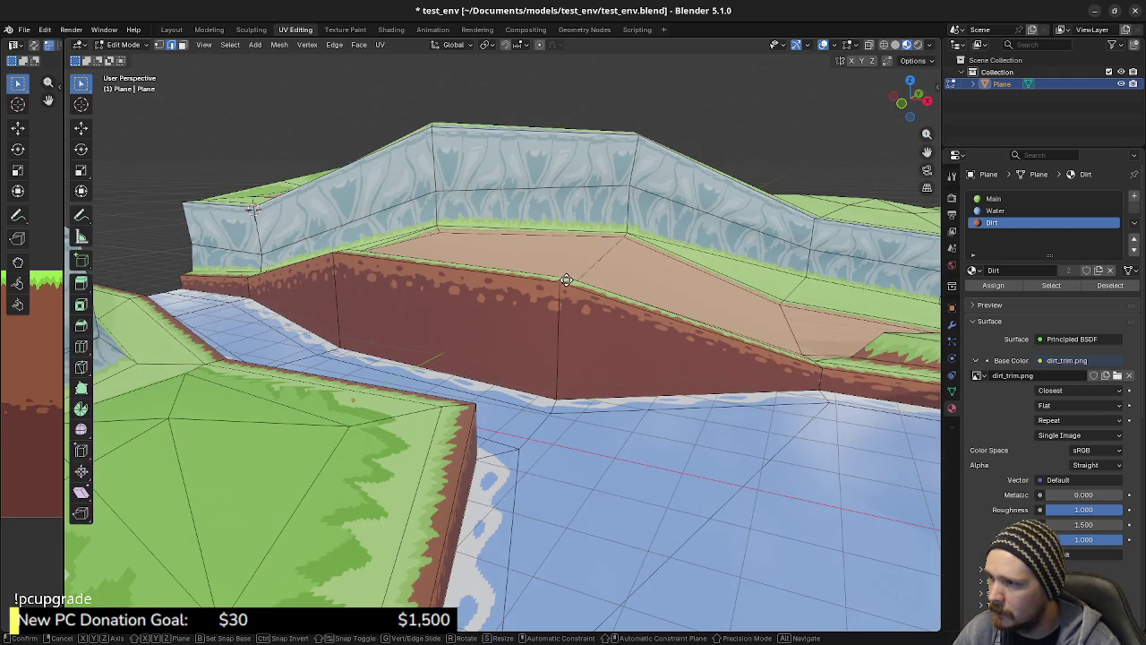
click(563, 295)
mouse_move(563, 297)
middle_down()
mouse_move(563, 327)
mouse_move(529, 322)
mouse_move(531, 312)
mouse_move(608, 337)
mouse_move(698, 340)
mouse_move(565, 356)
mouse_move(615, 354)
mouse_move(655, 403)
mouse_move(440, 356)
middle_up()
scroll(655, 403, up, 3)
Raise the selected dirt bank straight up in Z
scroll(656, 404, down, 3)
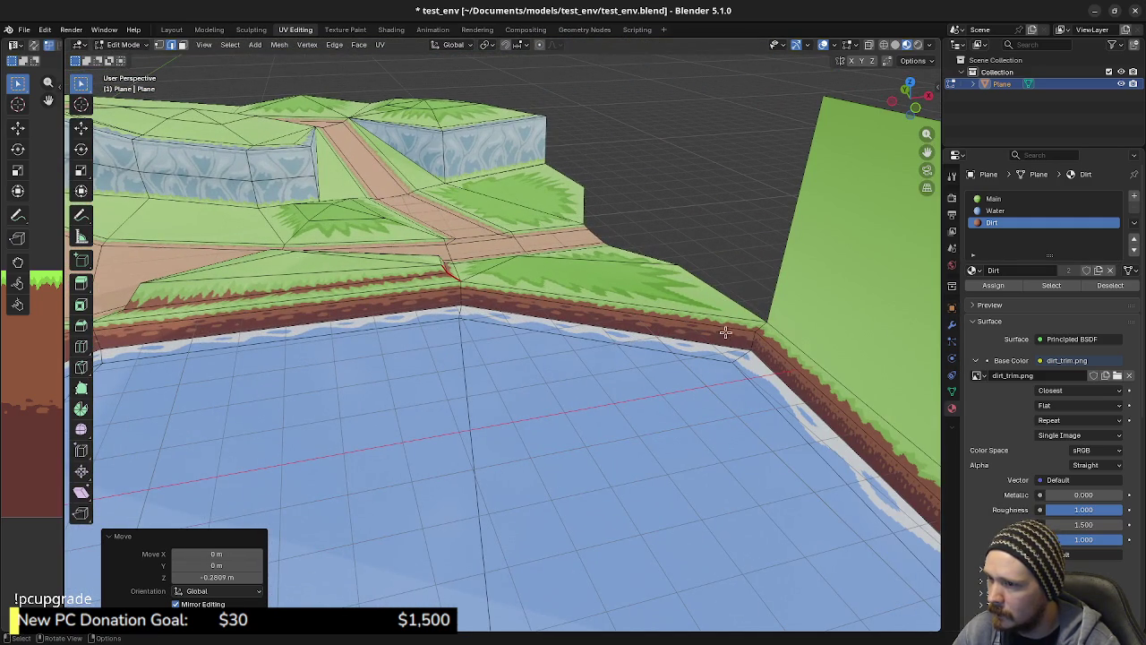
key(g)
key(z)
click(763, 308)
mouse_move(764, 308)
middle_down()
mouse_move(731, 356)
mouse_move(637, 355)
mouse_move(540, 318)
middle_up()
Lift the bank edge at the pond corner vertically, cancelling a stray second move
key(g)
key(z)
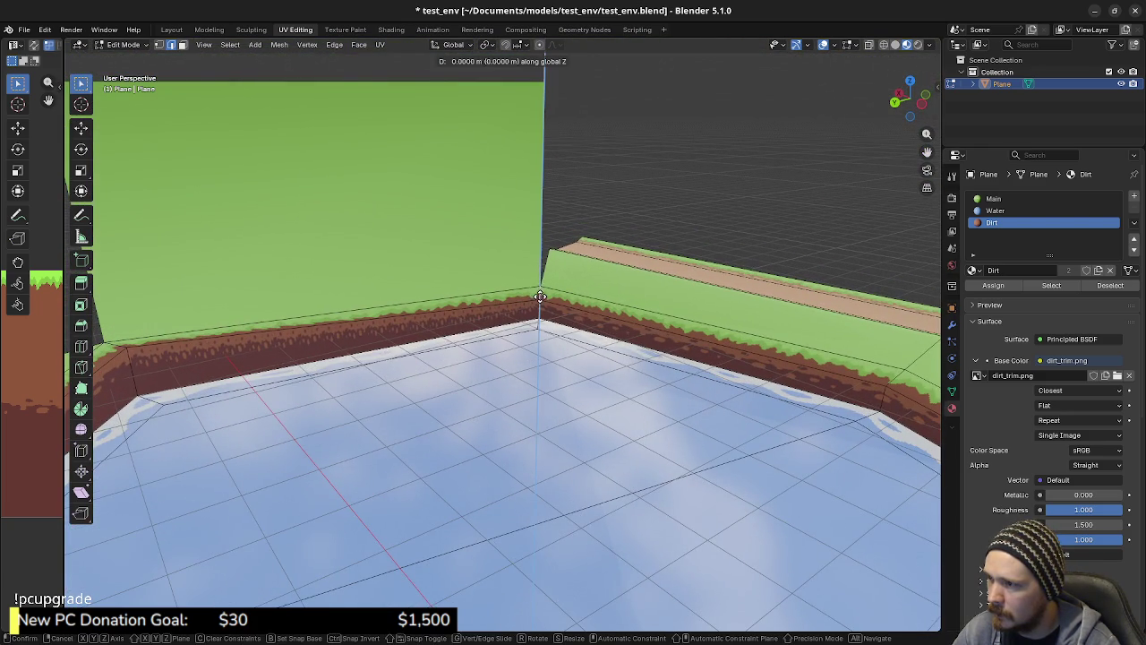
click(543, 270)
middle_drag(542, 270, 581, 305)
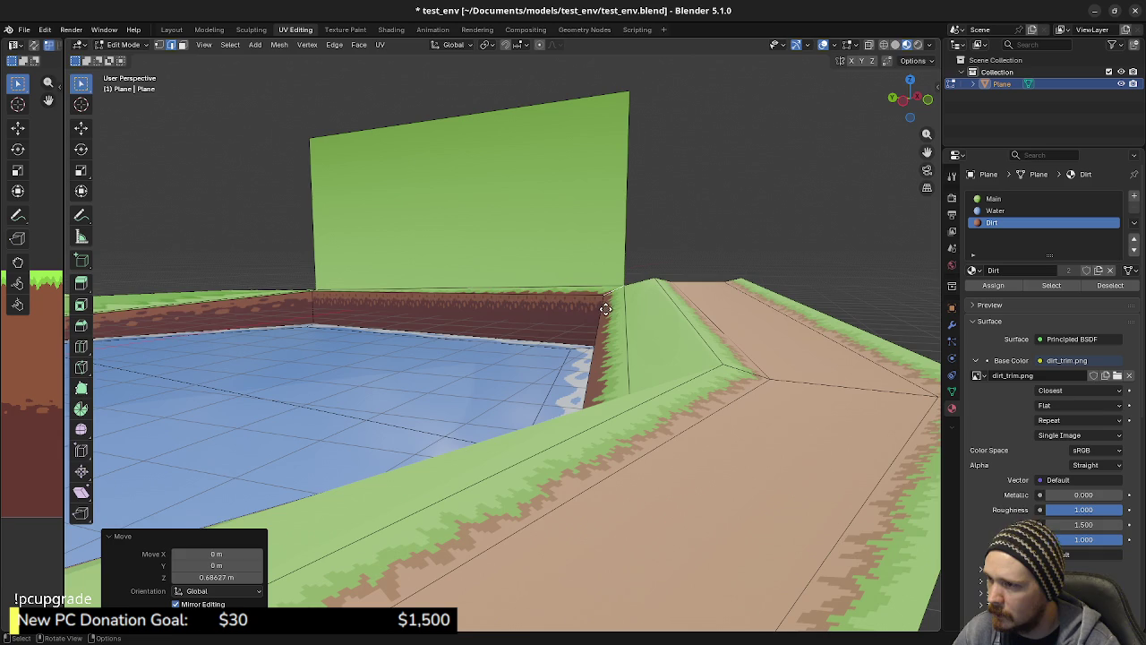
key(g)
key(z)
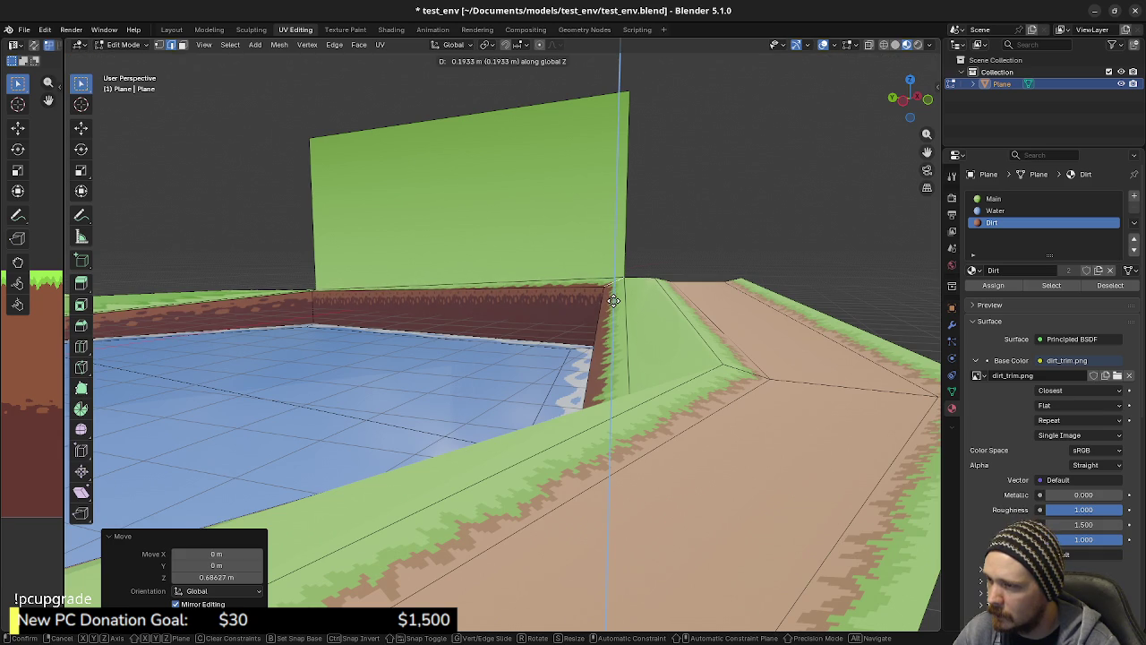
right_click(613, 300)
mouse_move(558, 306)
middle_down()
mouse_move(543, 301)
mouse_move(663, 339)
mouse_move(502, 322)
middle_up()
Raise the stone cliff wall's bottom edge loop straight up in Z
mouse_move(340, 295)
middle_down()
mouse_move(360, 464)
mouse_move(424, 463)
middle_up()
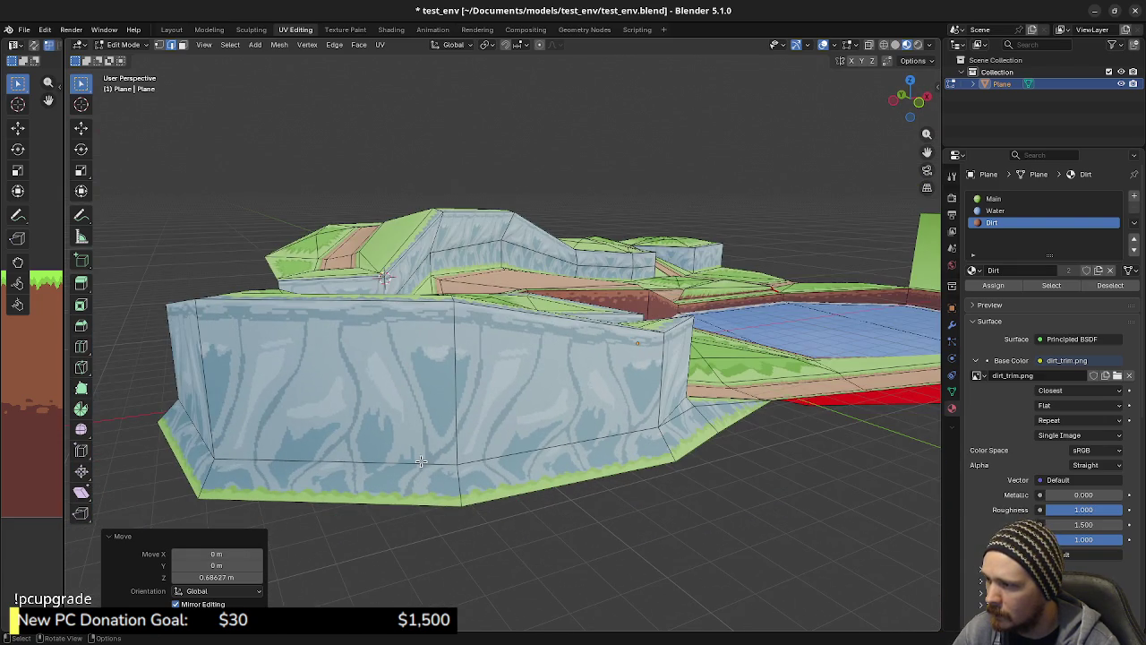
alt+click(425, 463)
key(g)
key(z)
click(548, 429)
middle_drag(548, 430, 430, 417)
mouse_move(553, 430)
middle_down()
mouse_move(601, 360)
mouse_move(613, 369)
mouse_move(620, 348)
mouse_move(590, 326)
middle_up()
click(590, 323)
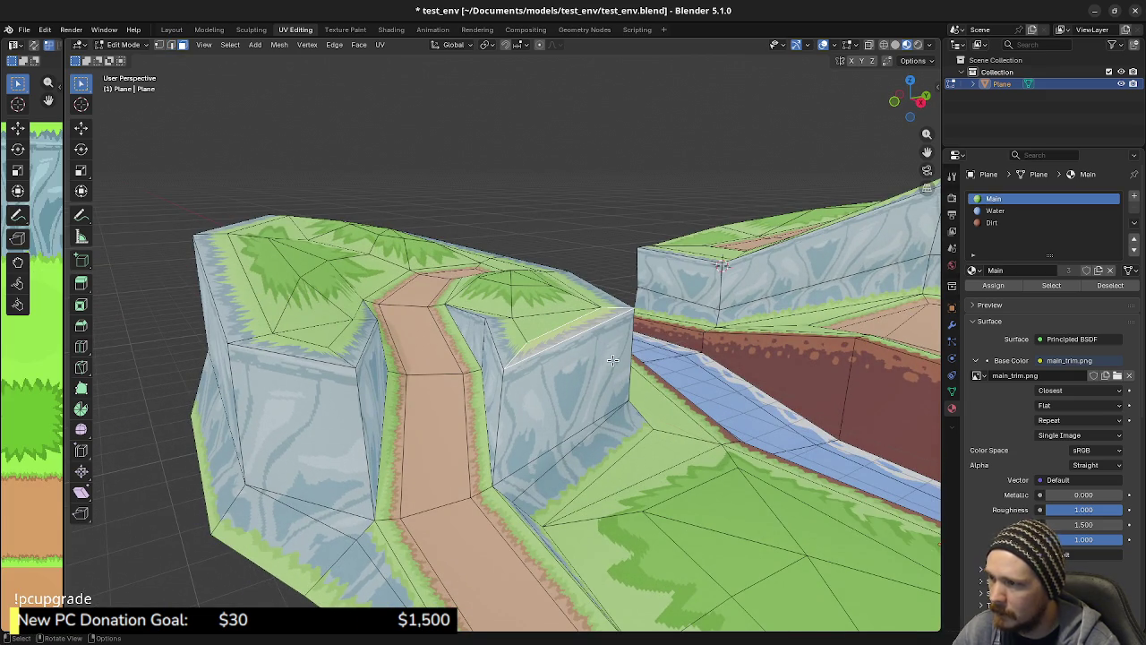
In top view, shift two neighbouring cliff-top faces horizontally to line up along the river
key(KP_7)
key(g)
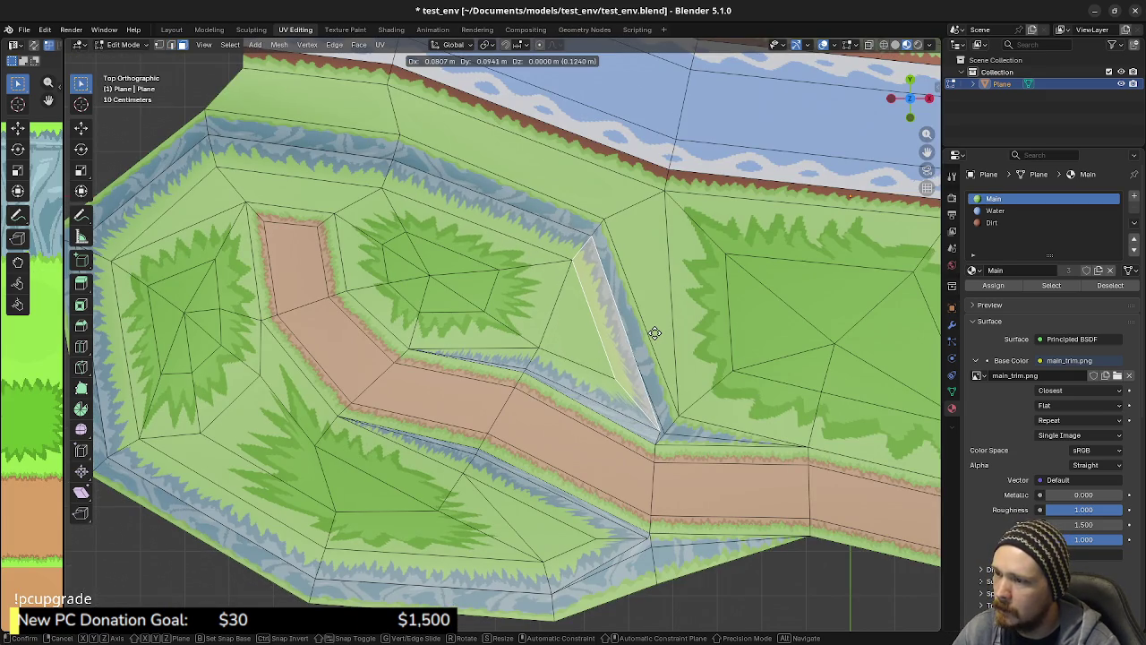
click(657, 332)
mouse_move(329, 223)
shift+middle_down()
mouse_move(431, 287)
mouse_move(535, 380)
shift+middle_up()
click(512, 324)
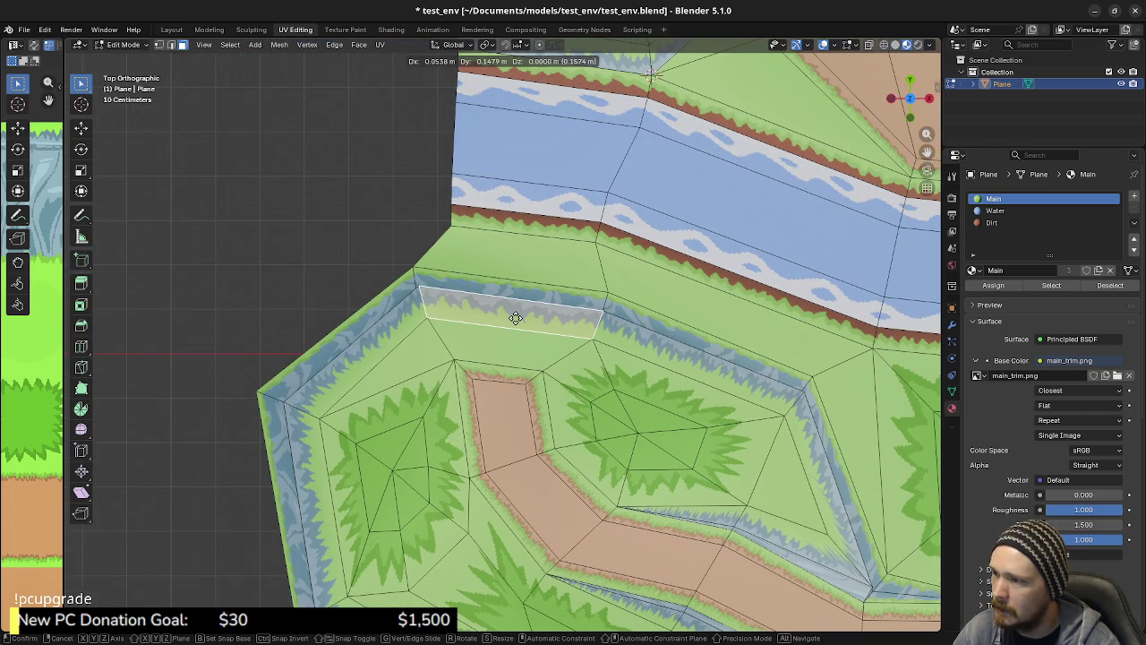
click(515, 318)
mouse_move(514, 318)
middle_down()
mouse_move(630, 336)
mouse_move(498, 318)
mouse_move(508, 359)
mouse_move(531, 381)
mouse_move(587, 366)
middle_up()
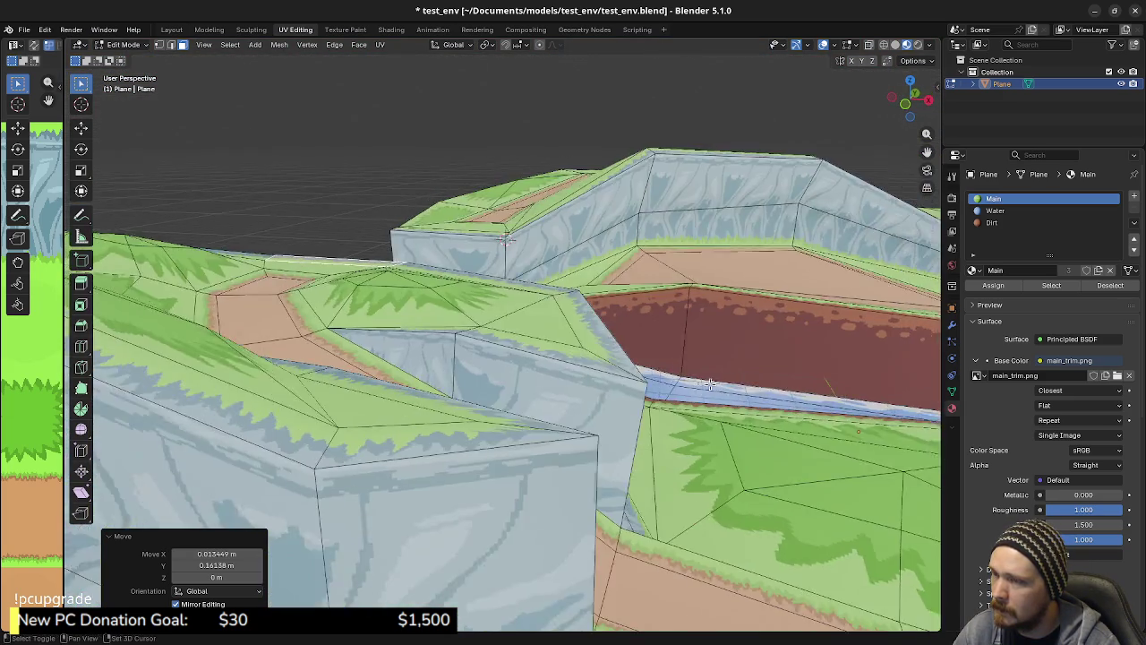
scroll(629, 412, up, 3)
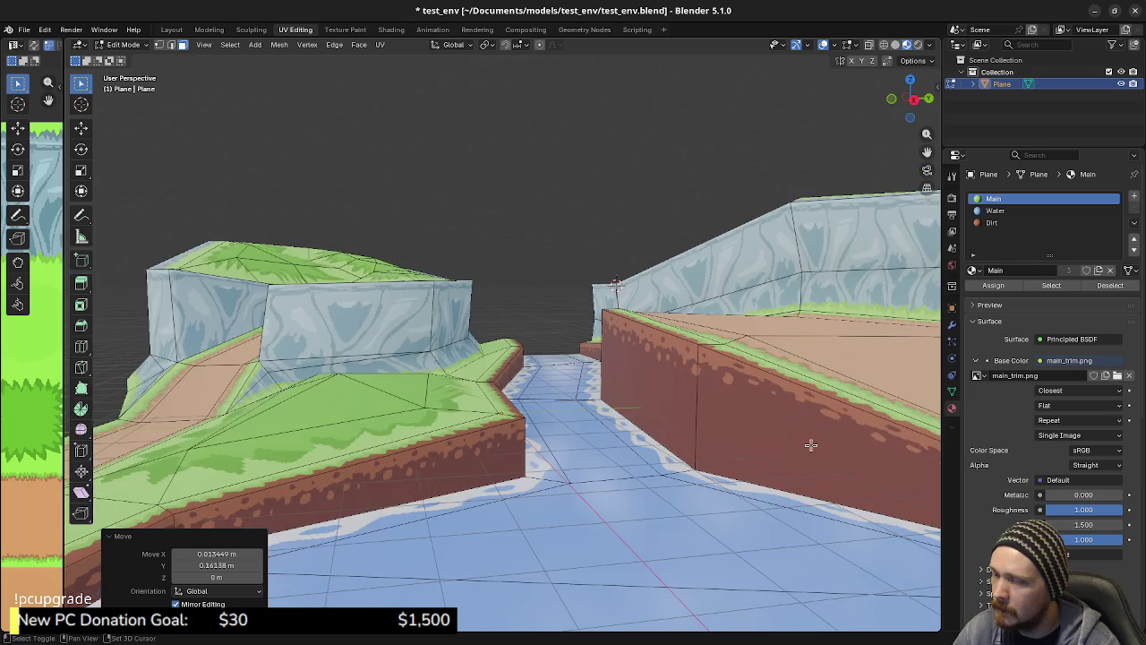
Loop cut a new centred edge loop into the dirt wall
scroll(680, 400, up, 3)
key(ctrl+r)
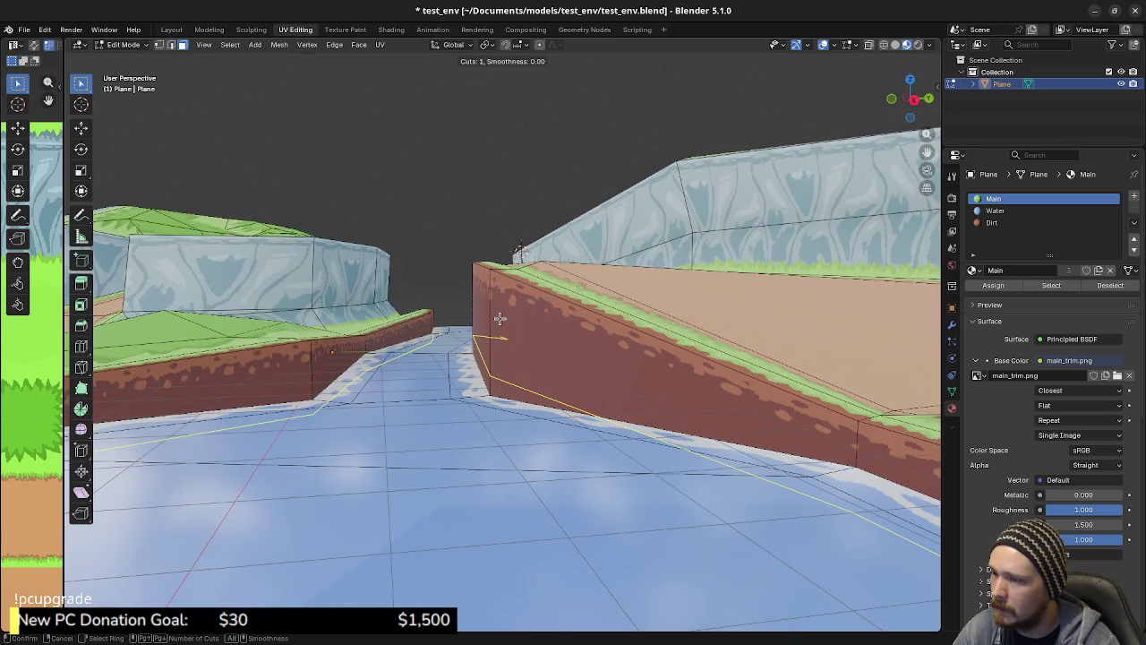
click(501, 315)
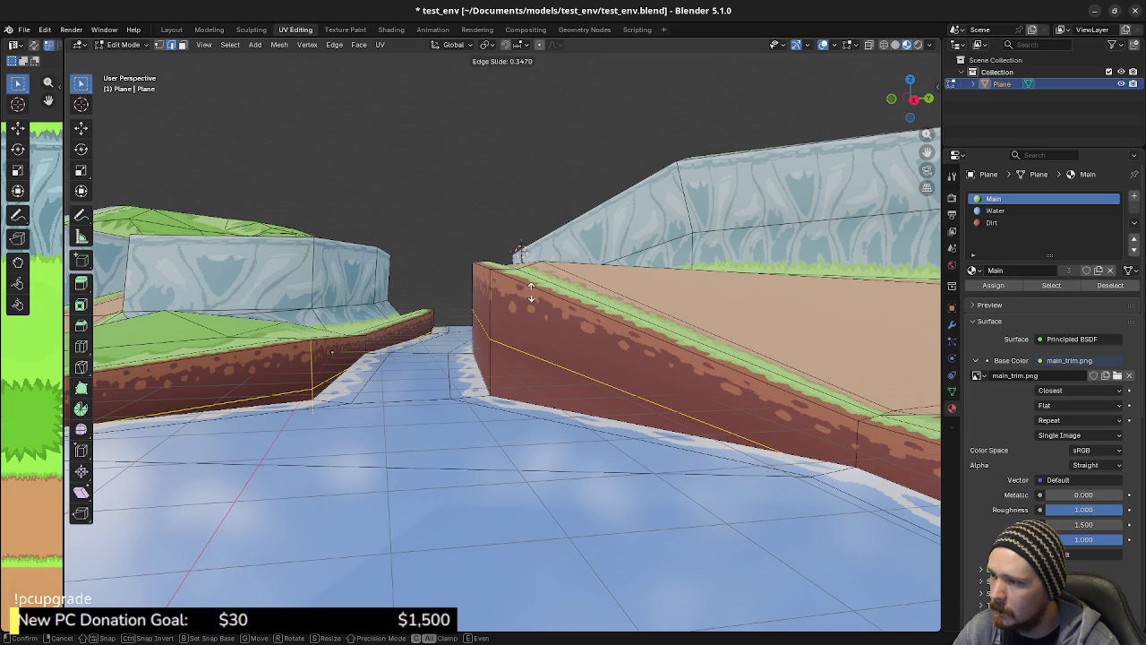
right_click(531, 291)
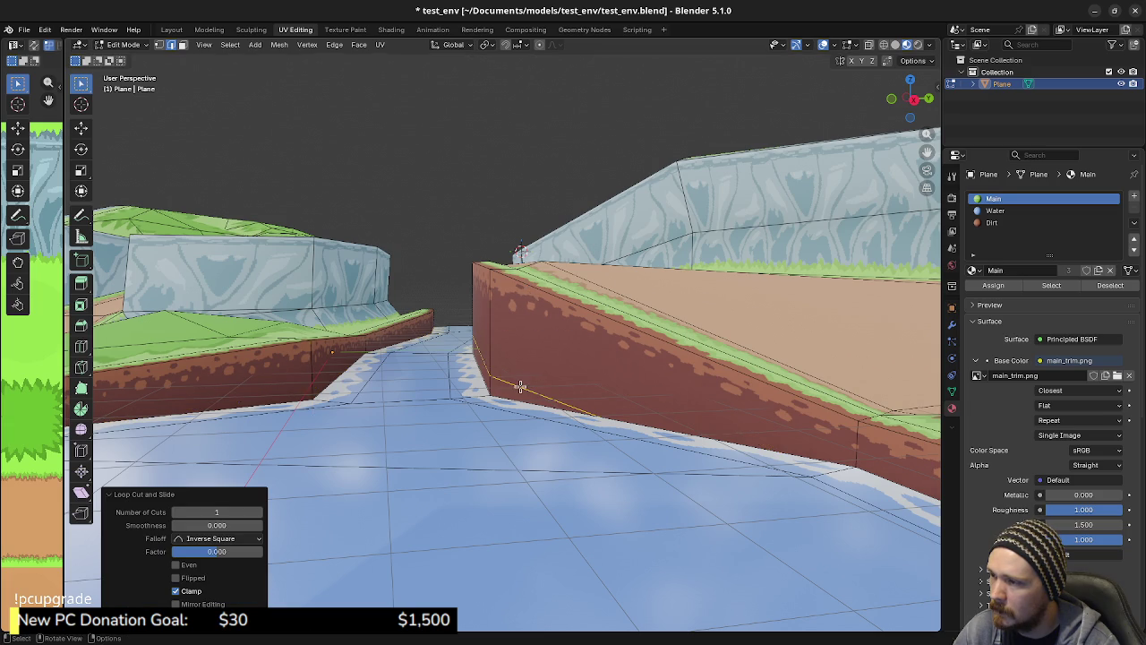
Inspect the channel in wireframe, then return to Material Preview shading
mouse_move(512, 381)
middle_down()
mouse_move(558, 437)
mouse_move(731, 448)
mouse_move(758, 494)
mouse_move(629, 382)
mouse_move(618, 350)
mouse_move(659, 371)
middle_up()
key(shift+z)
mouse_move(502, 288)
middle_down()
mouse_move(386, 235)
mouse_move(491, 445)
middle_up()
key(z)
click(513, 512)
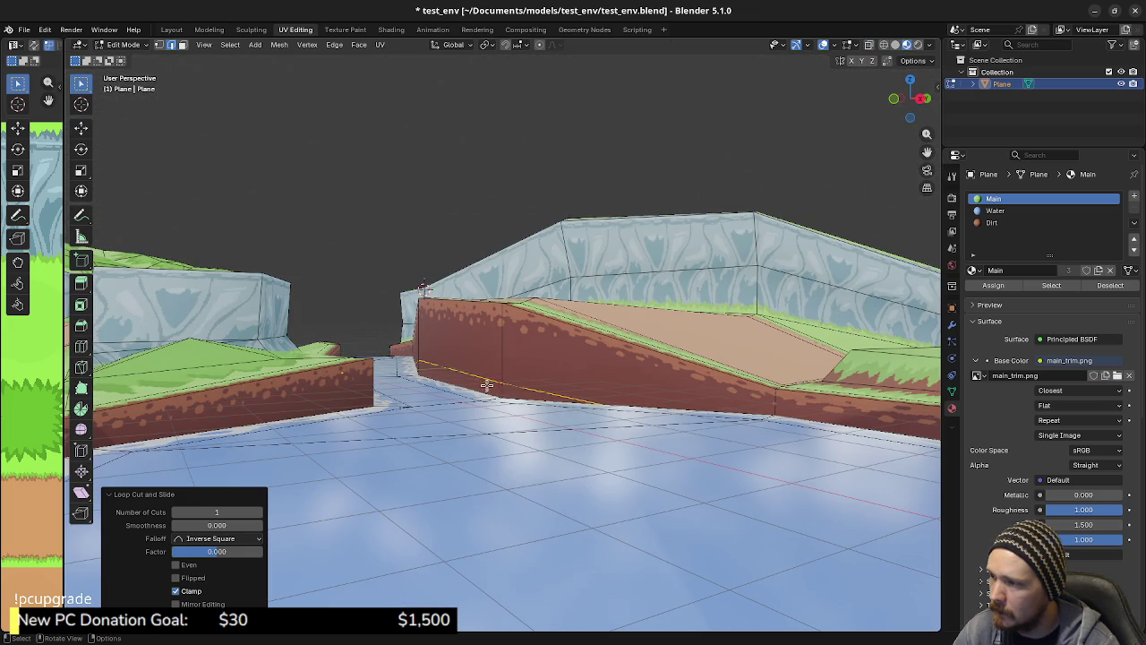
Slide the new wall edge upward, undoing a trial move along Y
click(481, 376)
key(g)
key(g)
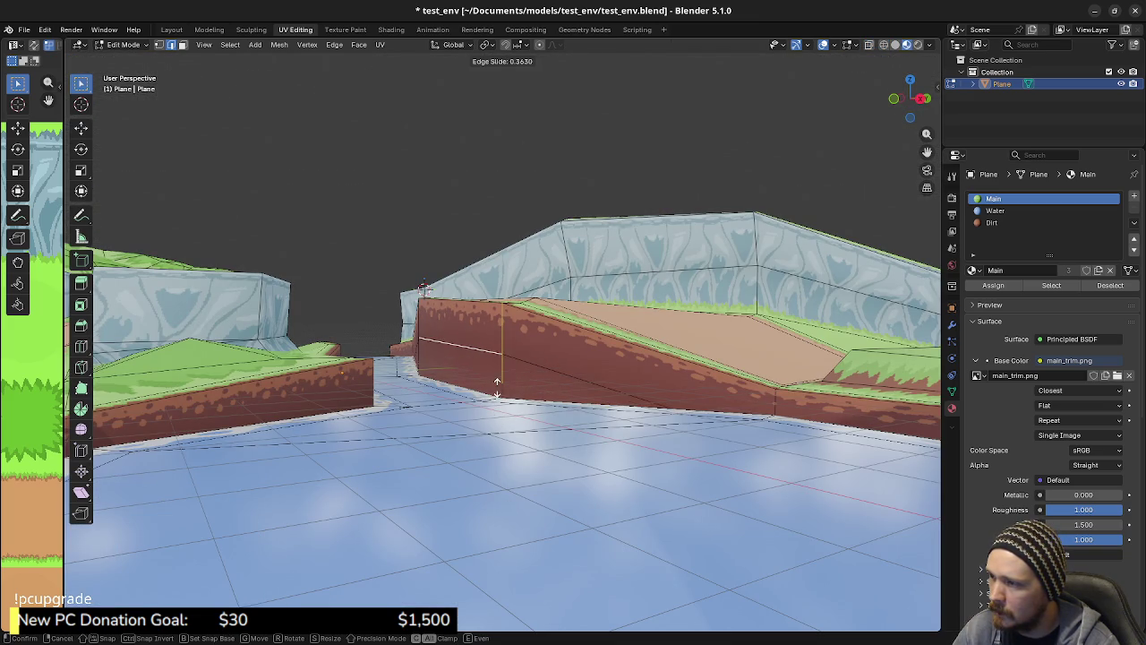
click(499, 388)
middle_drag(500, 387, 486, 415)
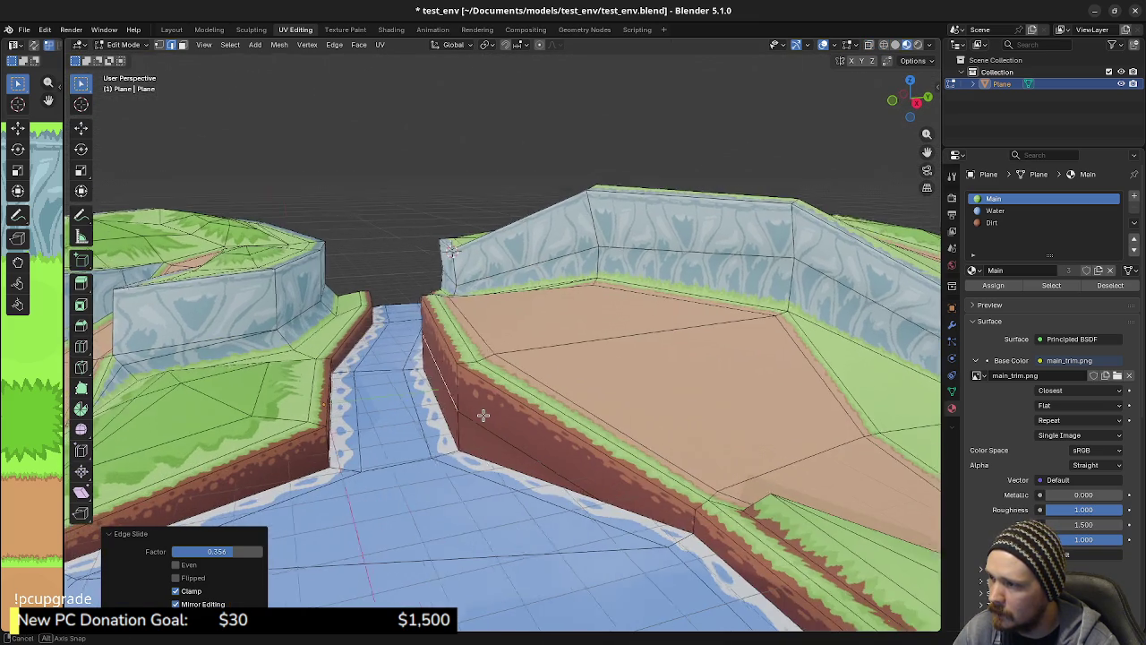
key(g)
key(y)
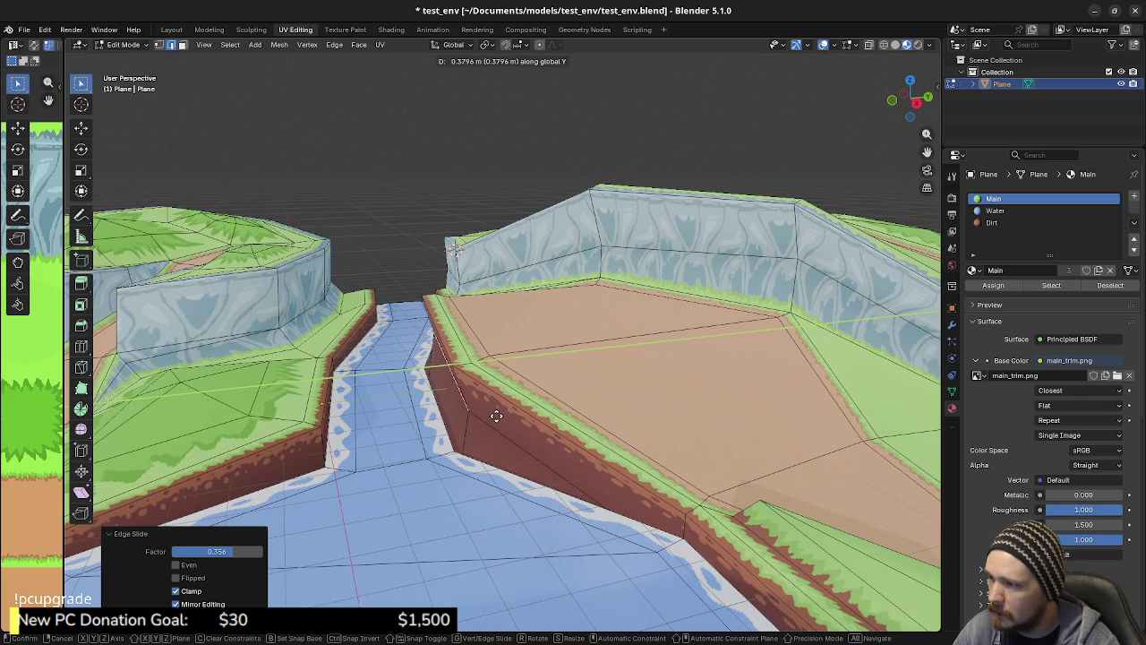
click(496, 415)
key(ctrl+z)
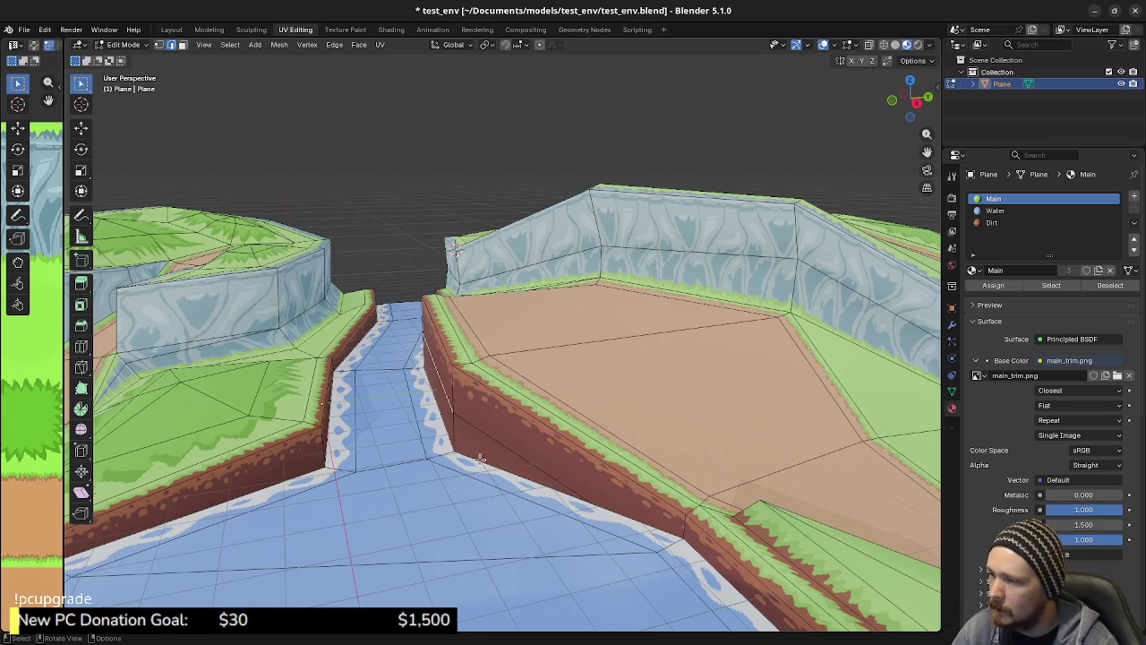
In top view, push the strip face above the wall along Y toward the river
middle_drag(483, 449, 529, 445)
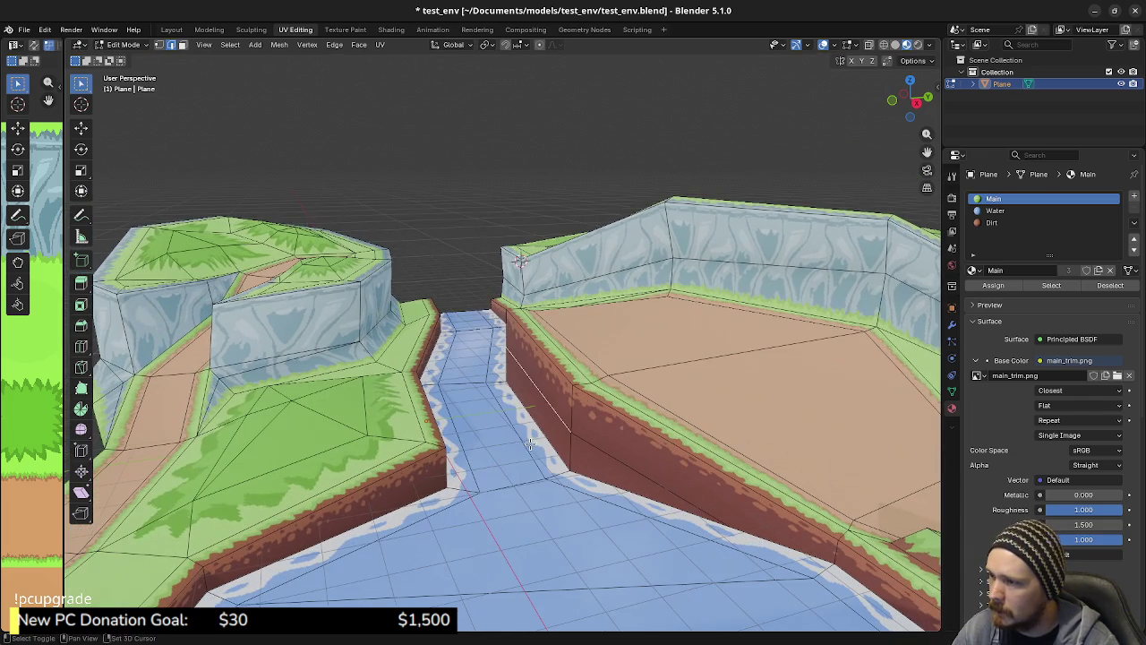
click(555, 371)
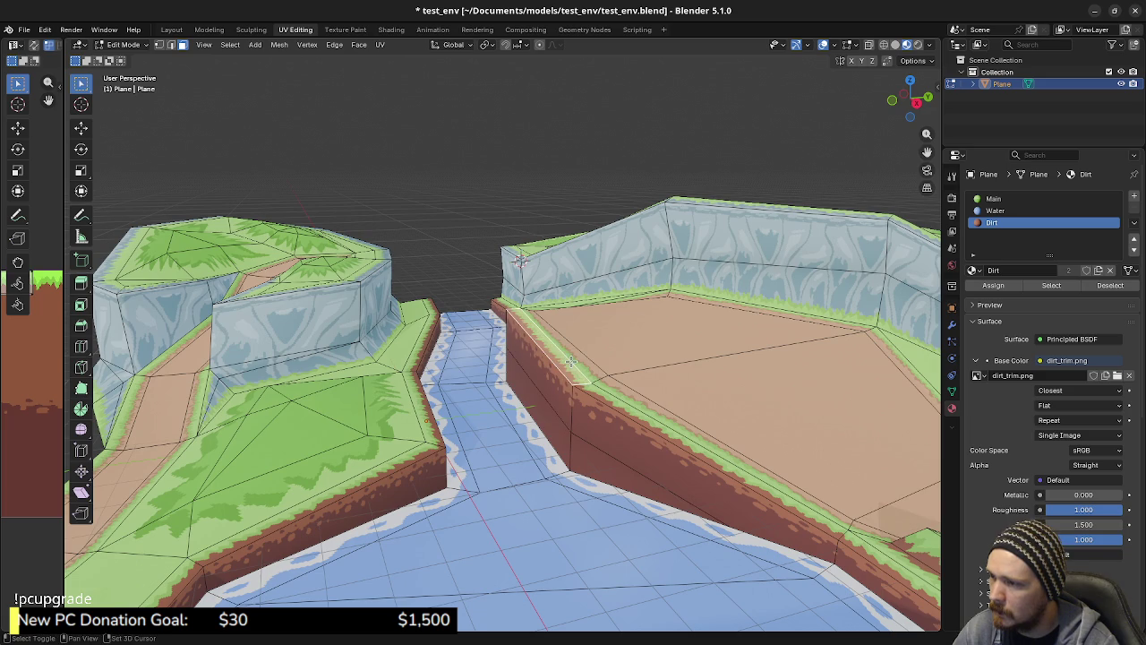
key(KP_7)
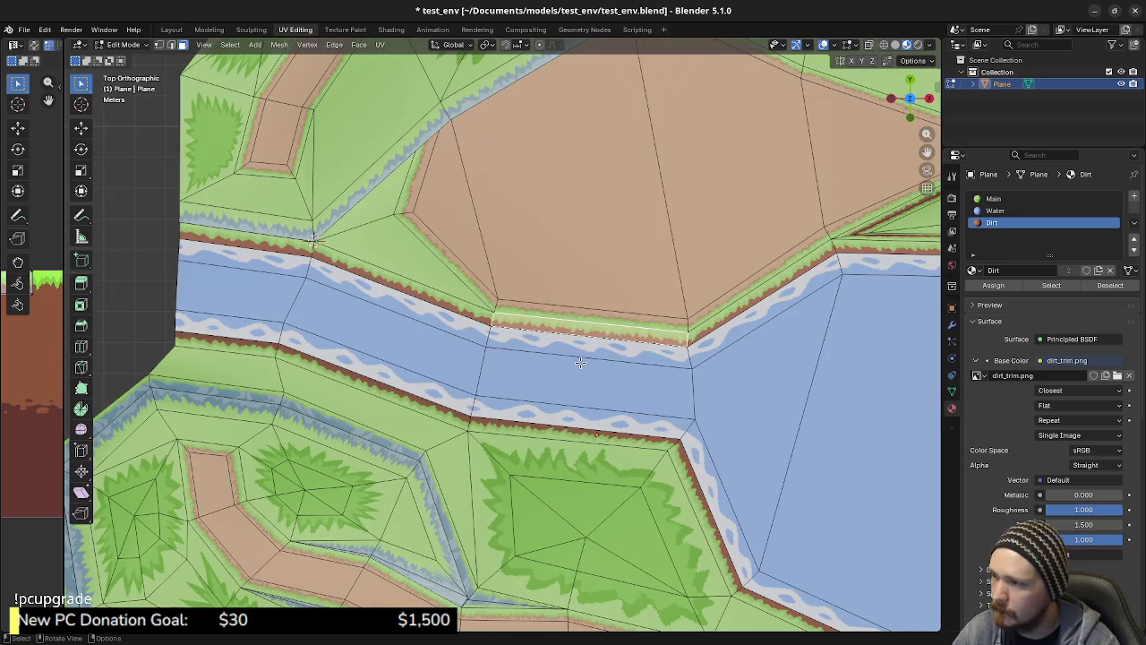
click(614, 307)
scroll(613, 307, up, 1)
shift+middle_drag(614, 406, 555, 398)
key(g)
key(y)
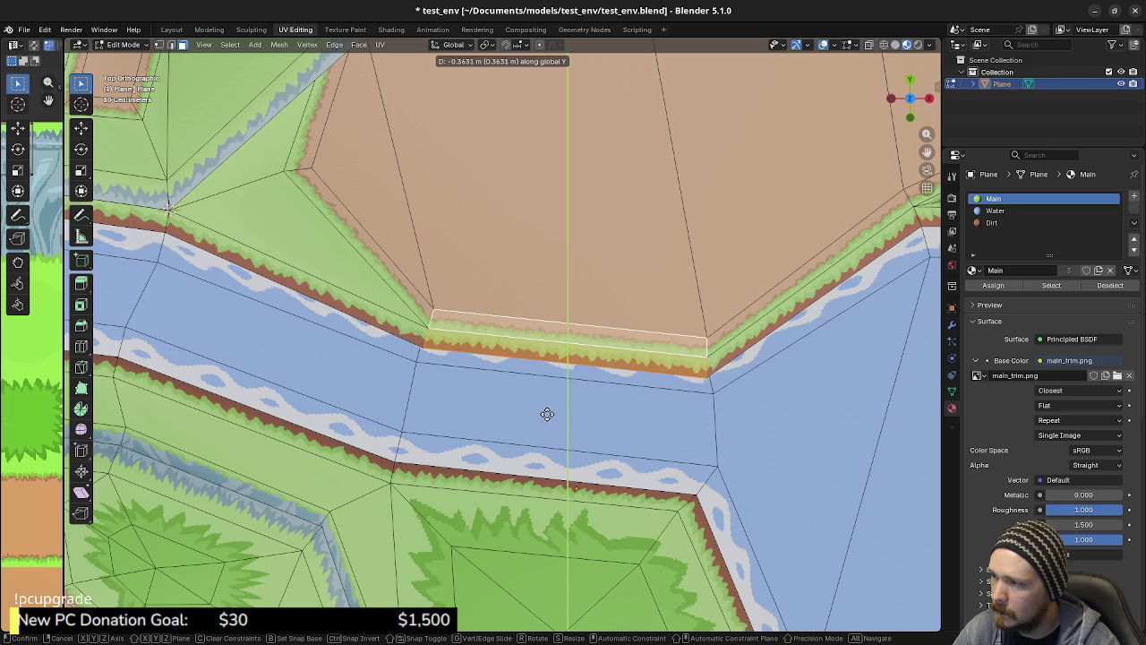
click(547, 413)
Pull back to a wide view of the terrain and open the viewport overlay options
middle_drag(547, 414, 523, 342)
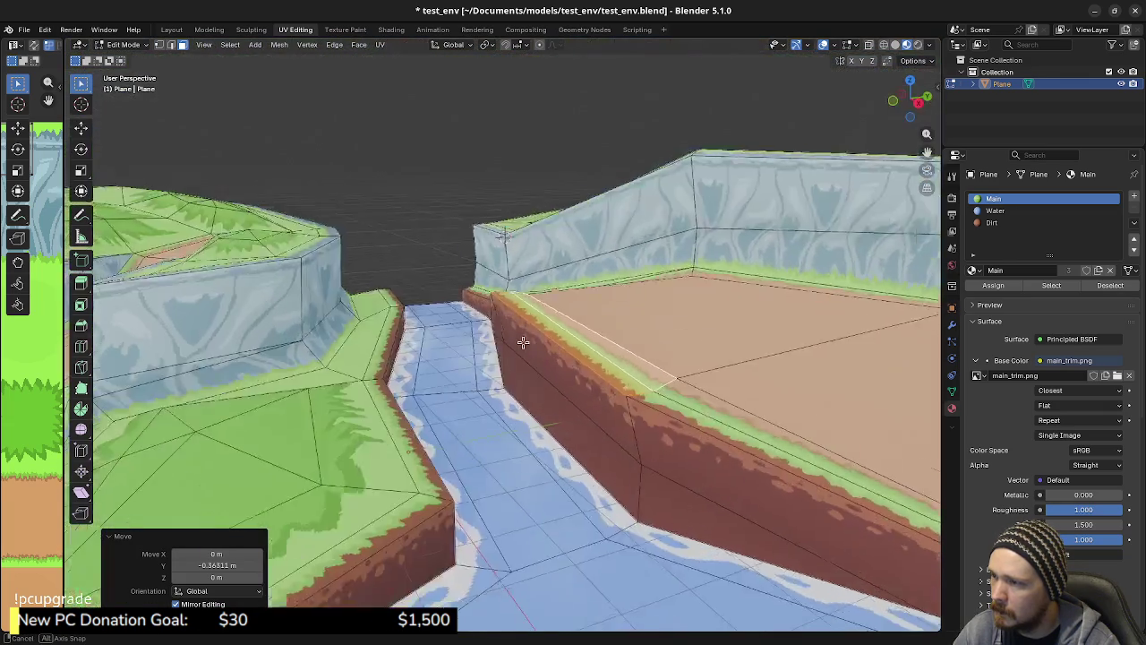
scroll(537, 371, down, 3)
scroll(617, 438, up, 3)
mouse_move(617, 437)
middle_down()
mouse_move(589, 432)
mouse_move(649, 411)
mouse_move(526, 411)
mouse_move(681, 268)
middle_up()
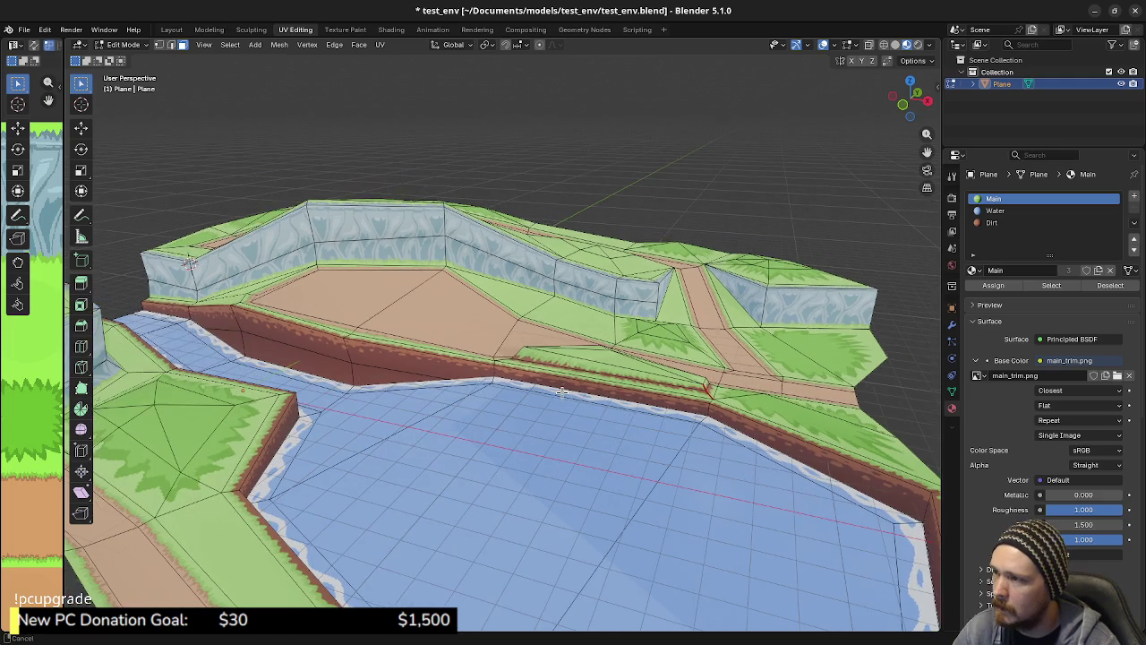
click(835, 45)
click(755, 189)
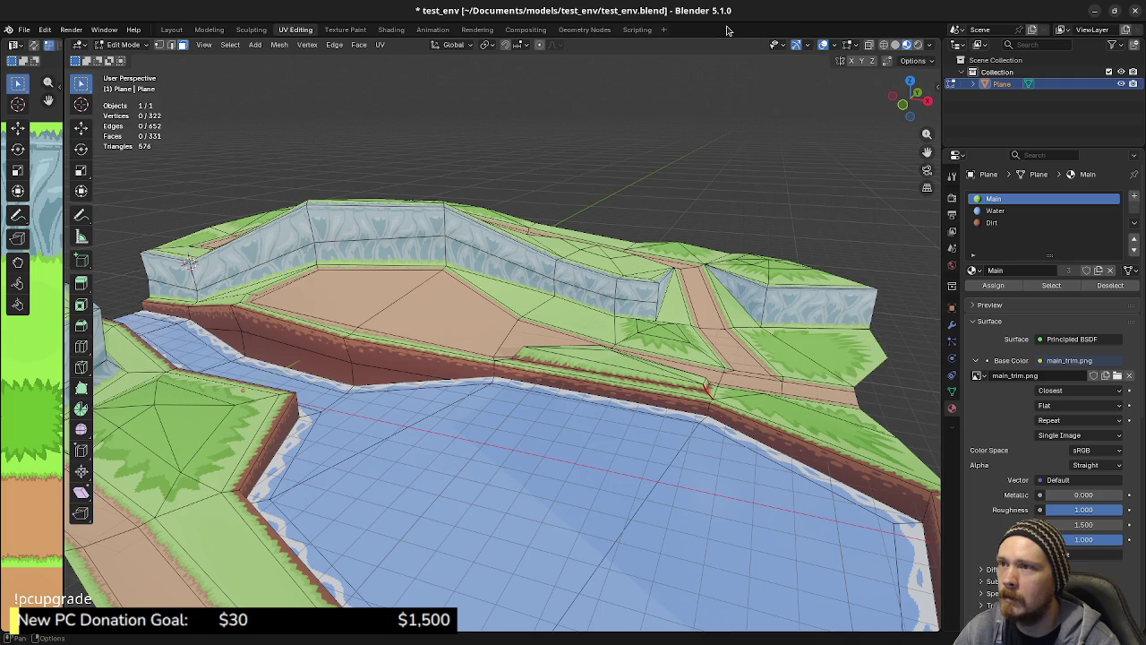
key(a)
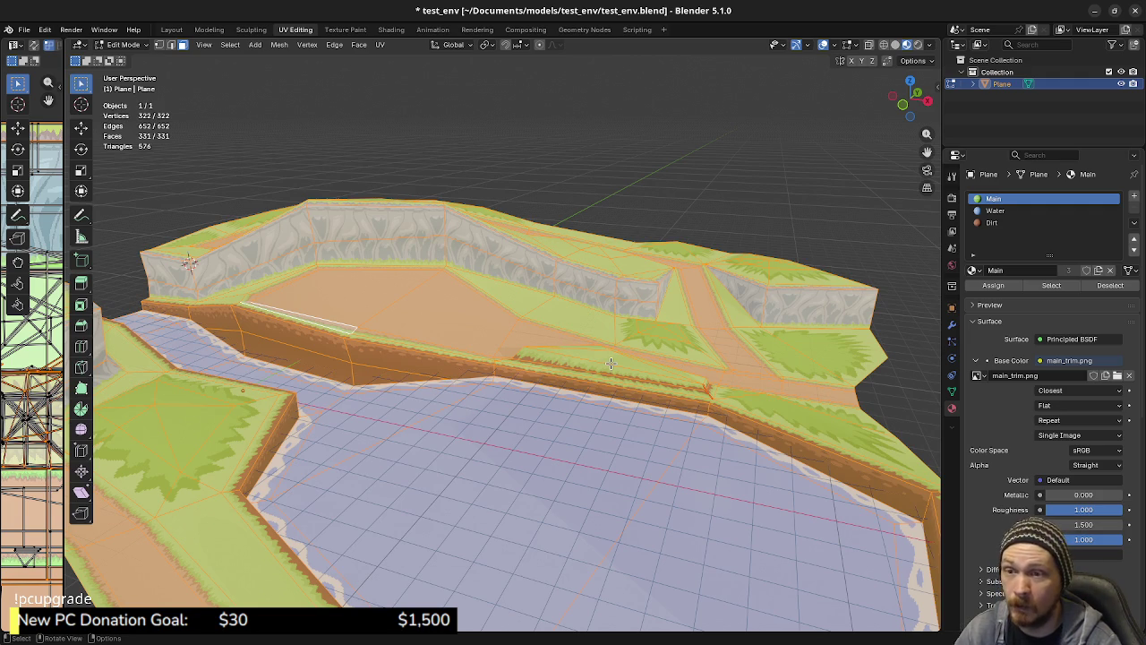
mouse_move(644, 335)
middle_down()
mouse_move(605, 421)
mouse_move(513, 350)
mouse_move(474, 370)
middle_up()
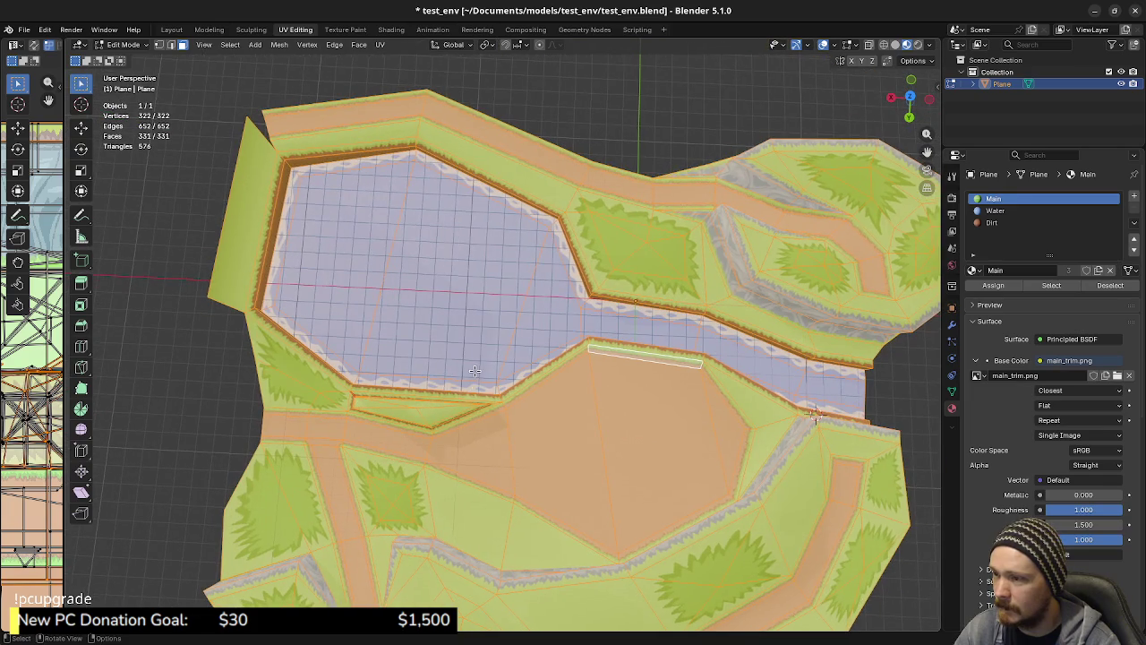
shift+middle_drag(586, 459, 567, 382)
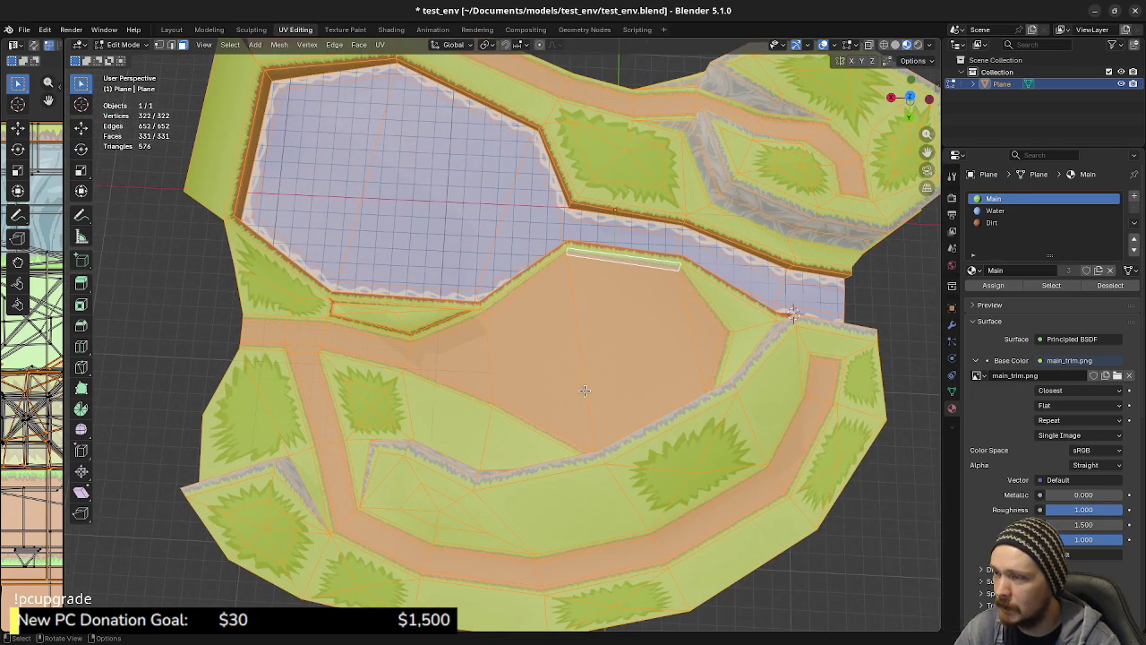
scroll(585, 391, up, 3)
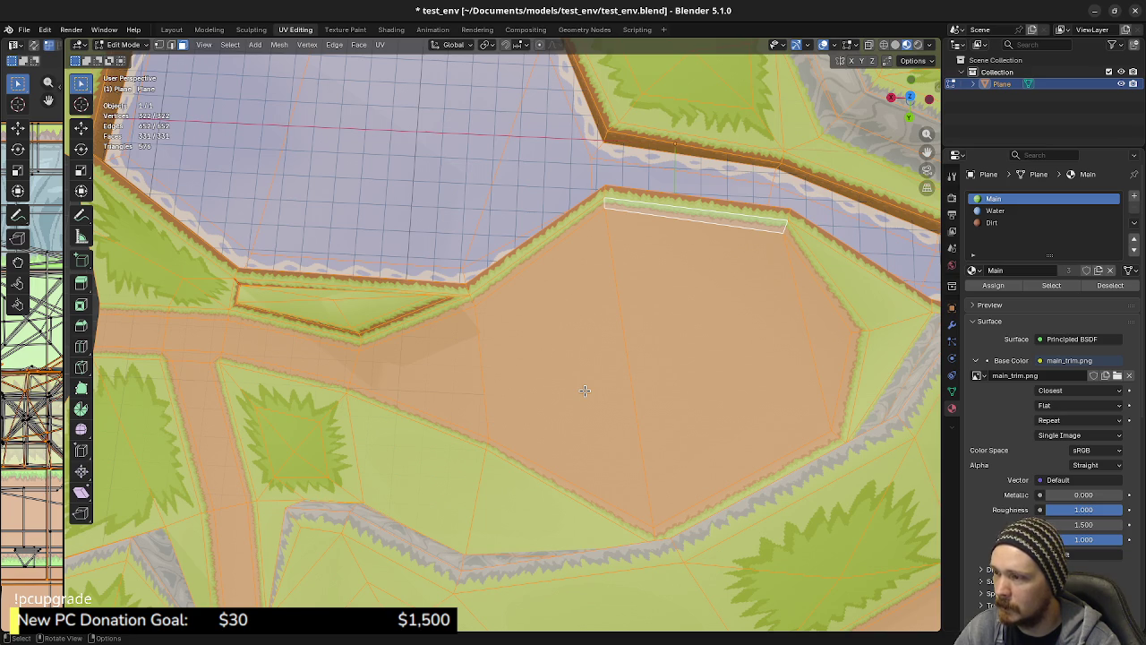
key(alt+a)
Inset the selected dirt clearing faces, cancelling a trial height move
click(819, 327)
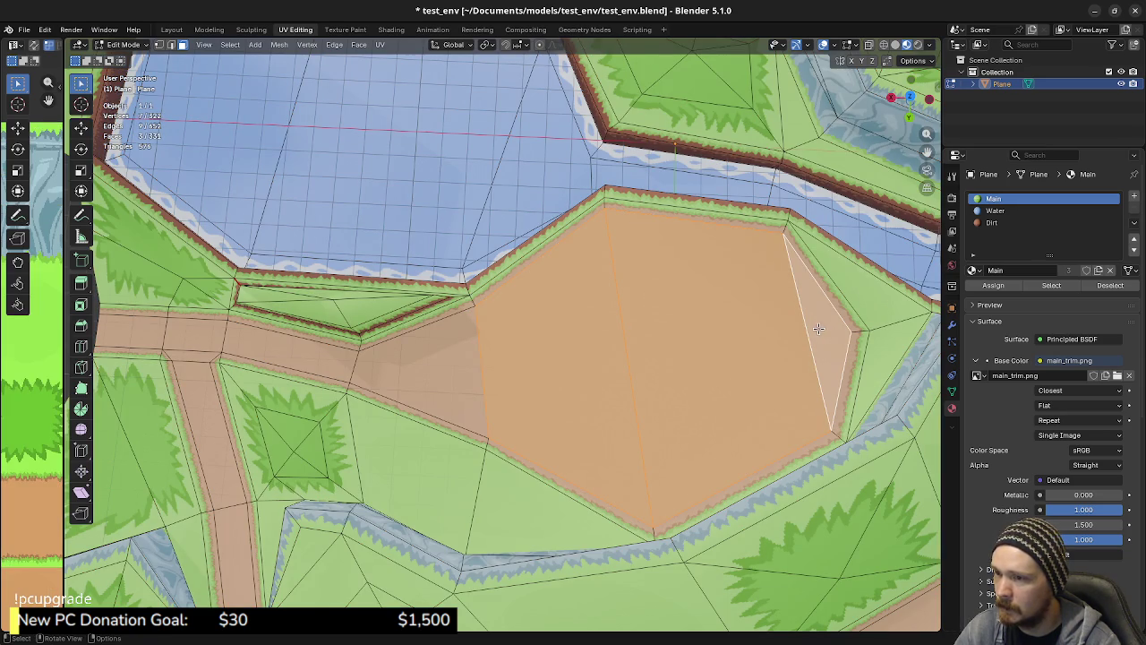
key(i)
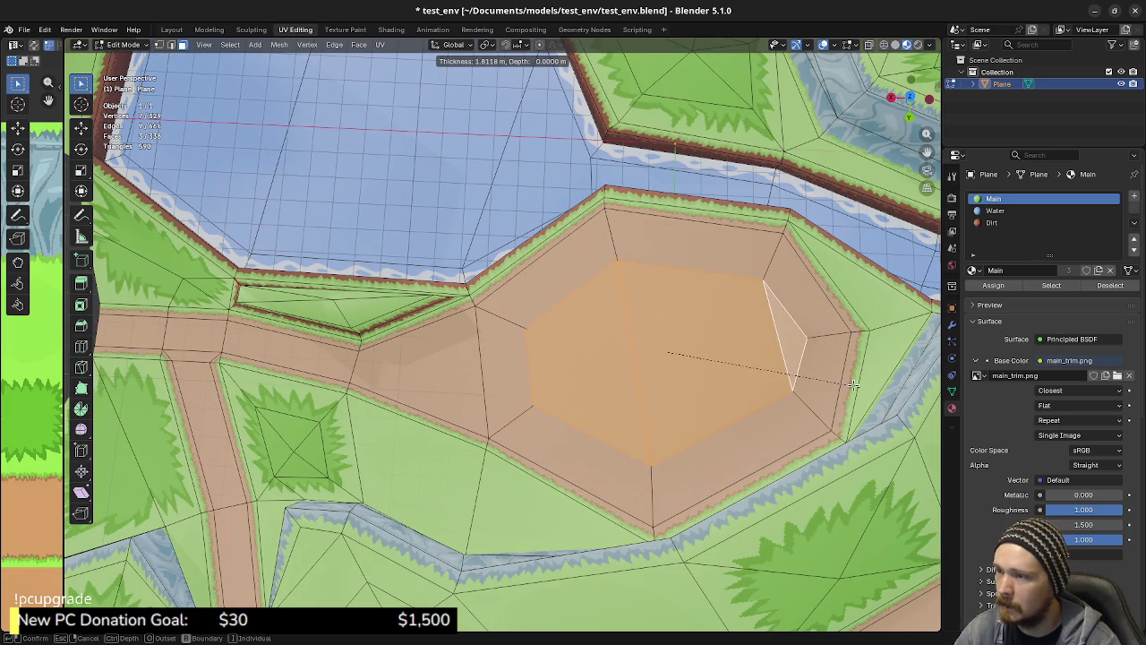
click(848, 384)
mouse_move(848, 385)
middle_down()
mouse_move(598, 348)
mouse_move(560, 402)
middle_up()
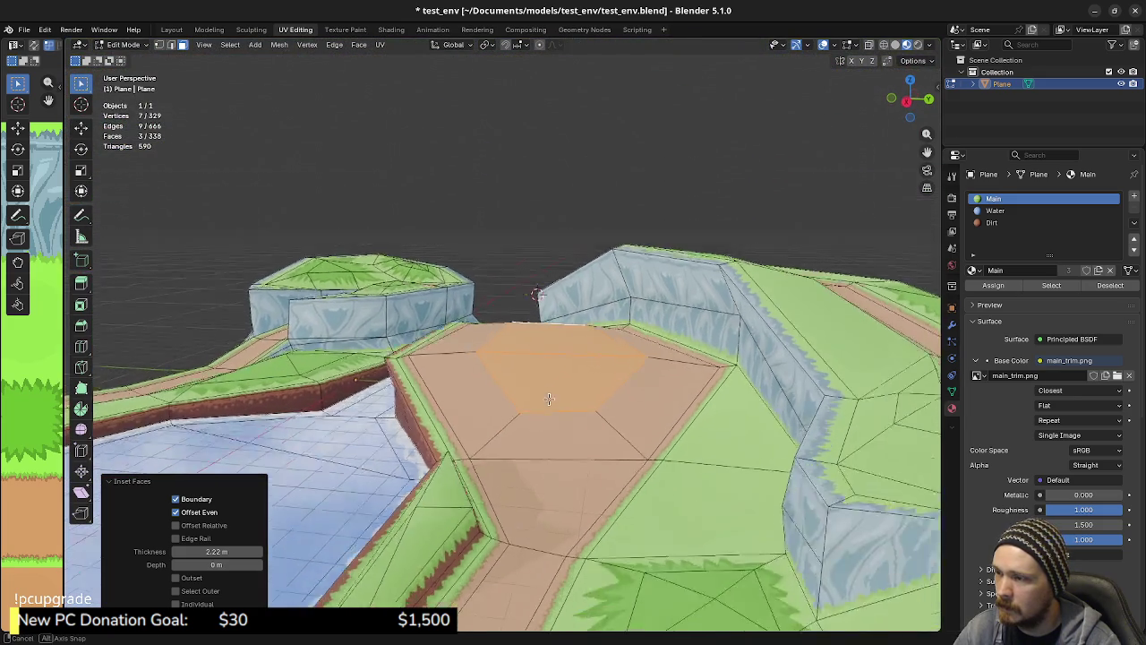
key(g)
key(z)
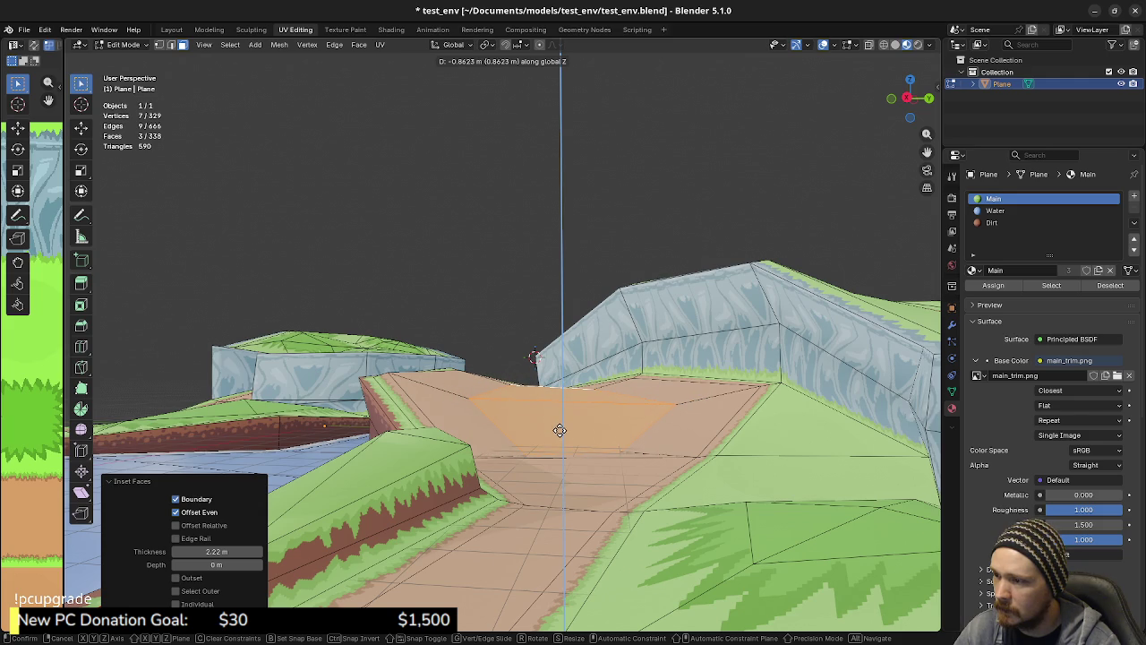
key(Escape)
Lower the clearing's inner face along Z
middle_drag(574, 419, 539, 374)
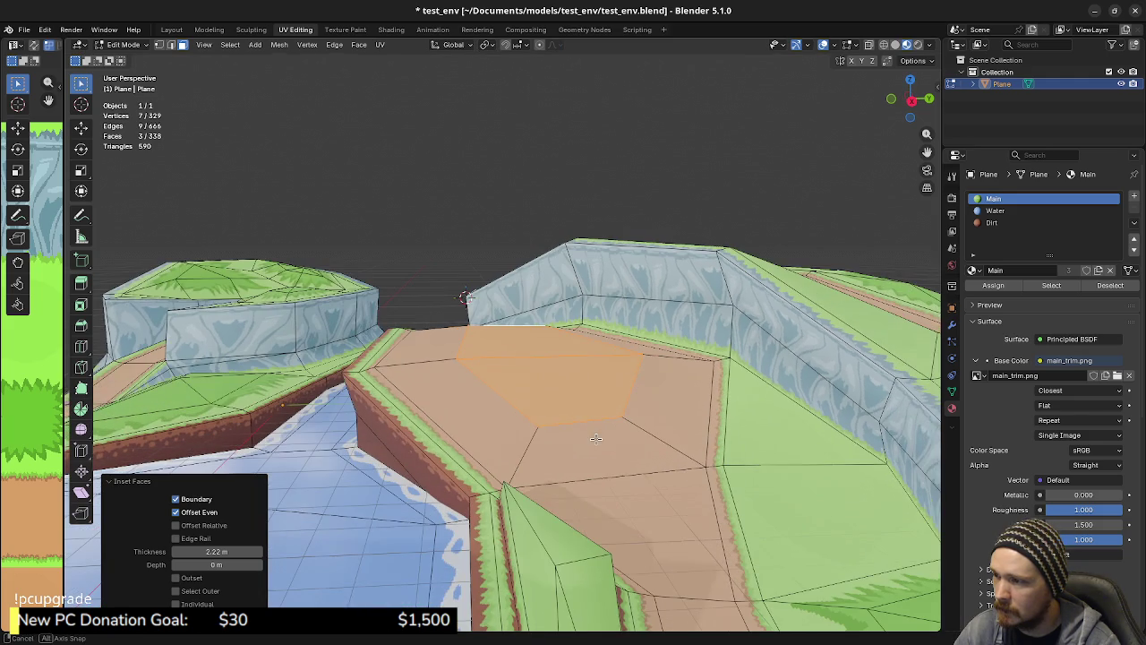
click(528, 347)
key(g)
key(z)
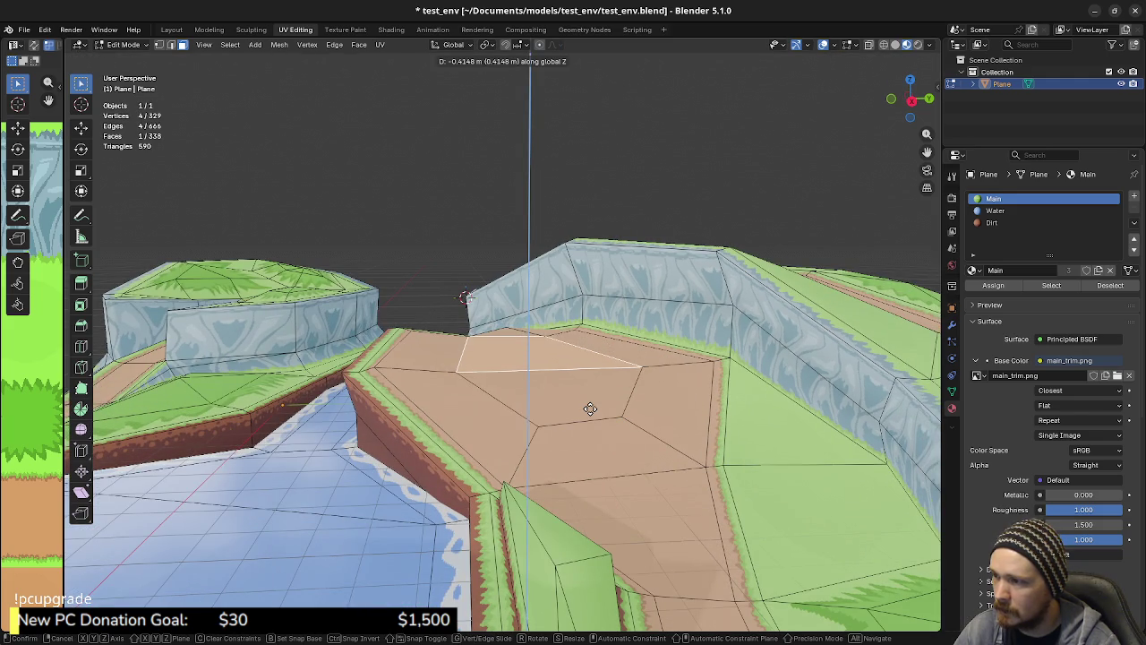
click(589, 414)
Drop a single clearing vertex 0.52739 m along Z
key(1)
mouse_move(546, 402)
middle_down()
mouse_move(421, 367)
mouse_move(538, 394)
mouse_move(606, 427)
middle_up()
click(380, 412)
key(g)
key(z)
click(497, 397)
Lower an edge of the clearing 0.18282 m along Z
click(608, 430)
key(g)
key(z)
click(618, 443)
middle_drag(618, 443, 728, 439)
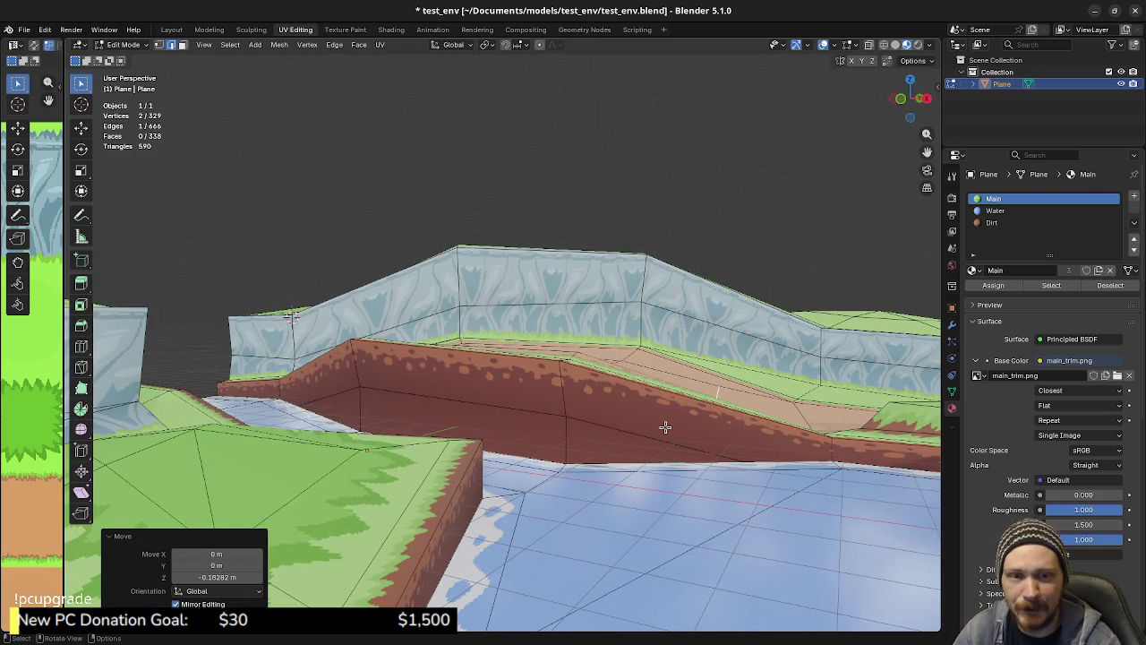
Flatten the two ramp faces to one level by scaling them to 0 in Z
mouse_move(664, 427)
middle_down()
mouse_move(582, 333)
mouse_move(591, 319)
mouse_move(636, 340)
mouse_move(607, 359)
mouse_move(580, 333)
mouse_move(711, 375)
middle_up()
scroll(615, 352, up, 2)
key(ctrl+3)
key(g)
key(z)
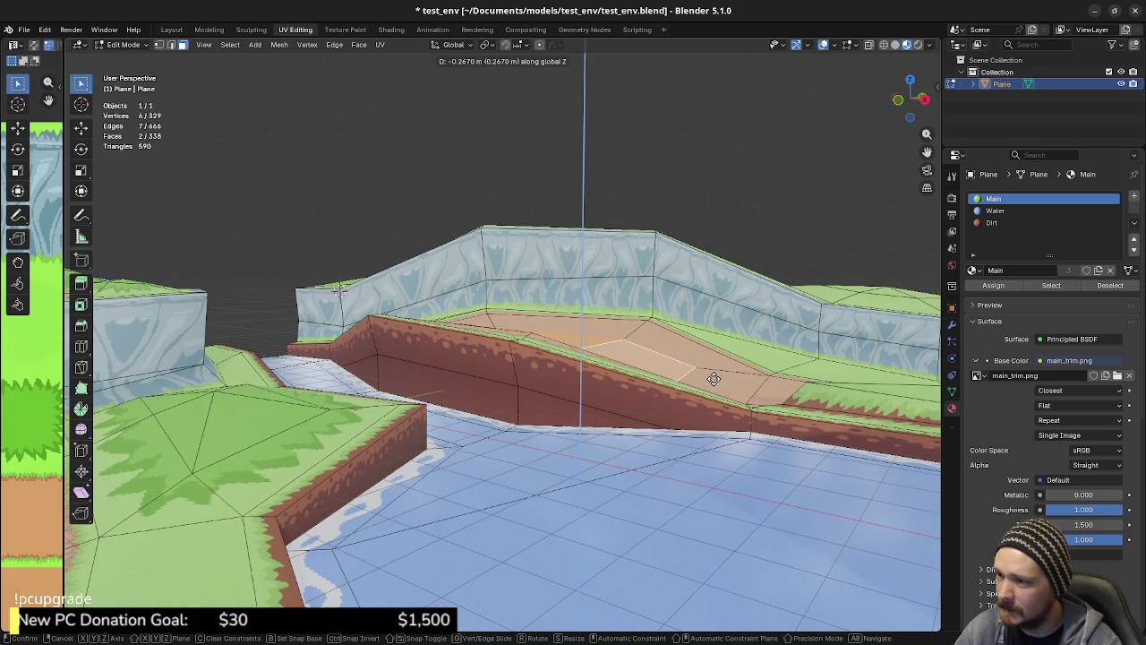
key(Escape)
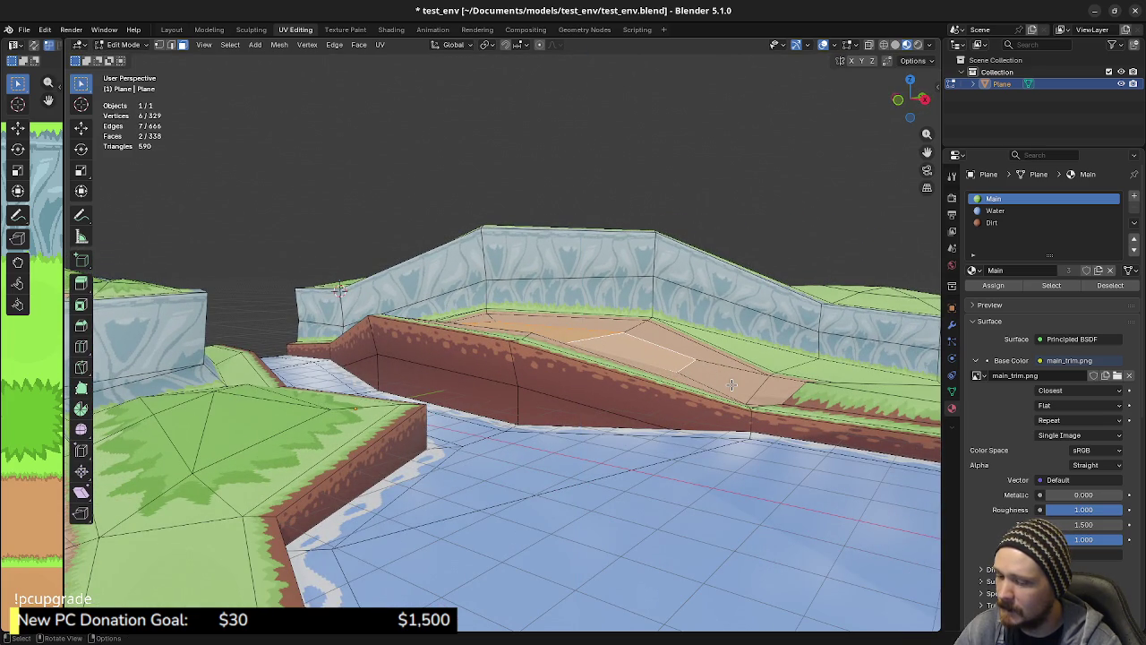
key(s)
key(y)
key(0)
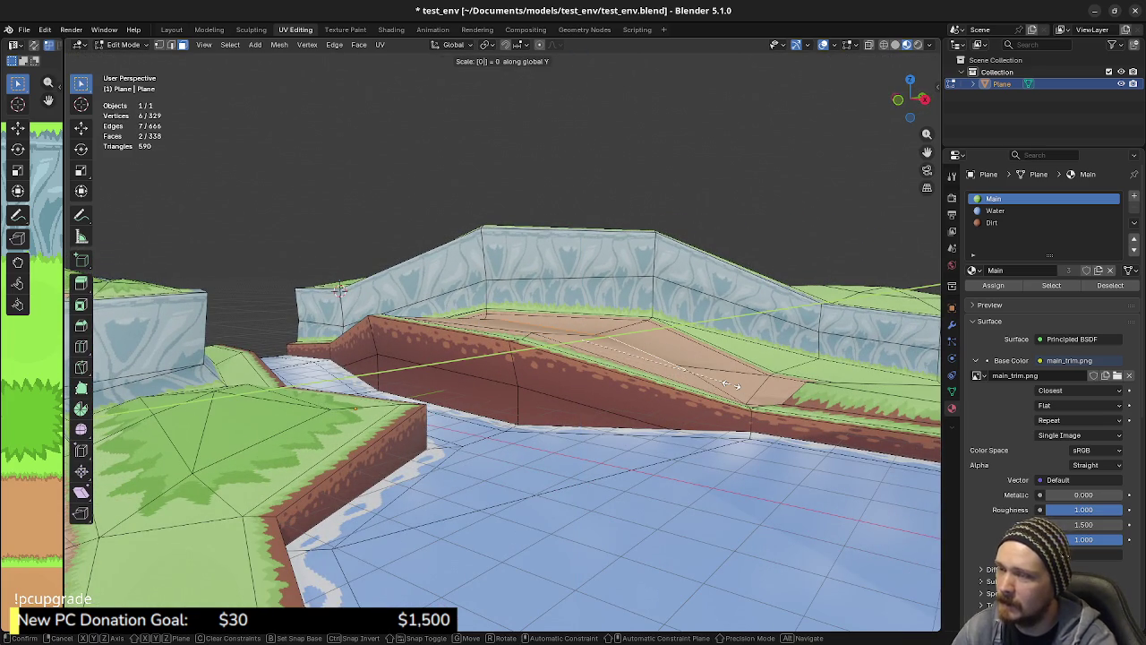
key(z)
key(Return)
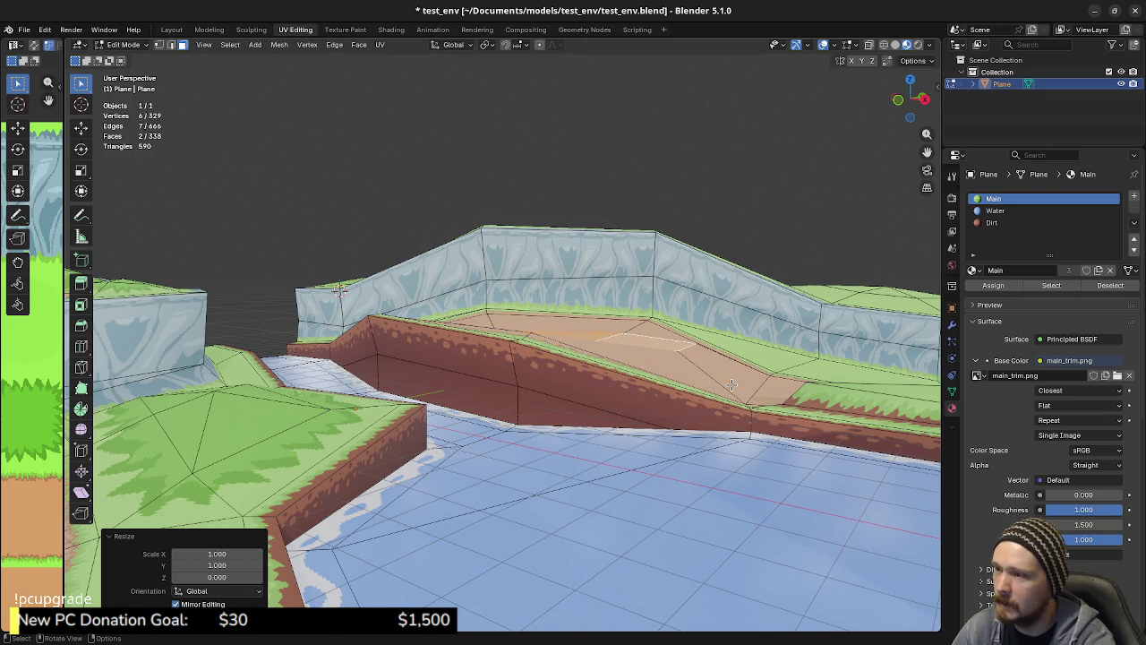
Lower the flattened ramp faces slightly, about 0.1 m along Z
key(g)
key(z)
click(681, 402)
mouse_move(680, 402)
middle_down()
mouse_move(608, 398)
mouse_move(626, 396)
middle_up()
key(ctrl+z)
key(g)
key(z)
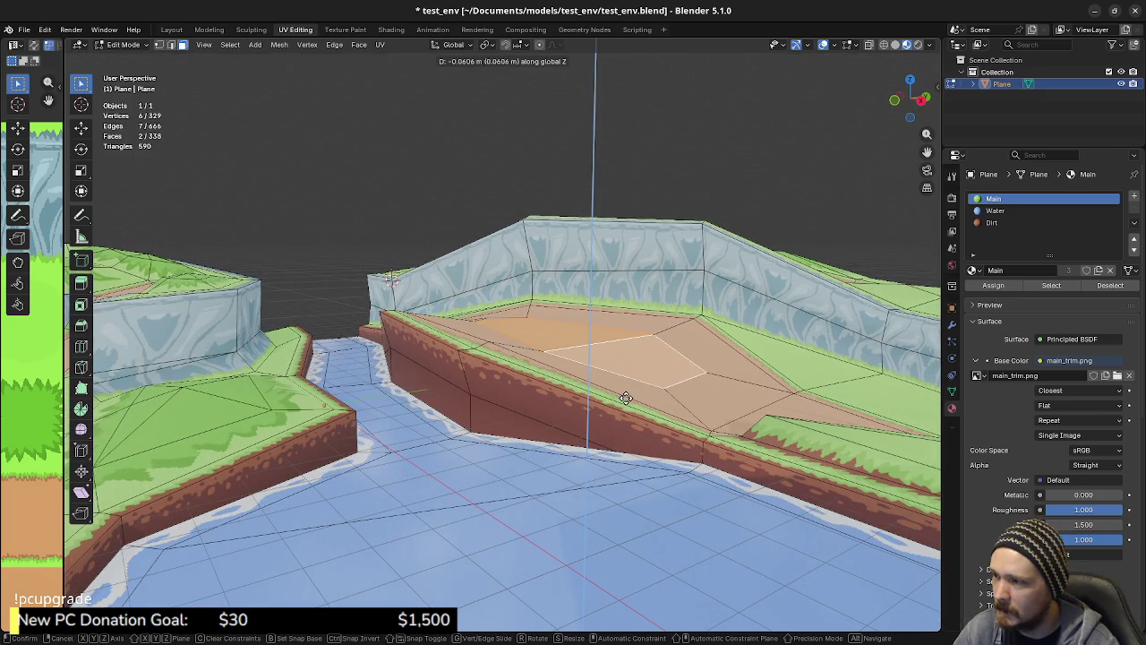
click(626, 399)
mouse_move(626, 399)
middle_down()
mouse_move(533, 390)
mouse_move(553, 410)
mouse_move(595, 402)
mouse_move(598, 423)
middle_up()
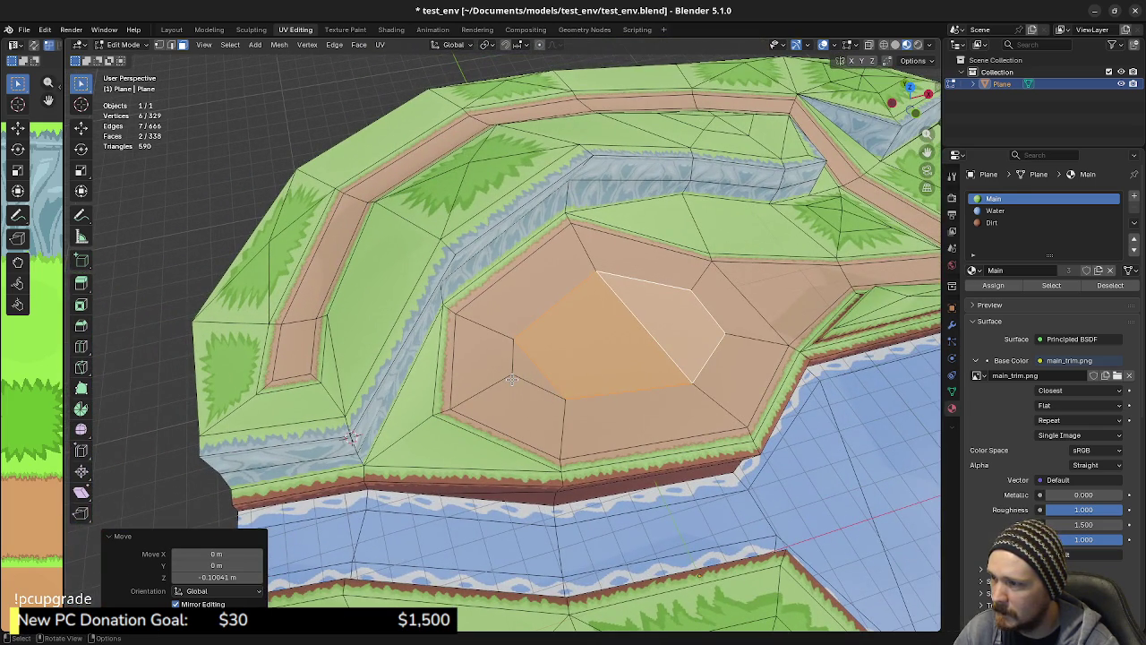
Raise a vertex on the clearing's edge along Z, then reposition it in top view
key(1)
click(511, 380)
mouse_move(524, 399)
middle_down()
mouse_move(573, 334)
mouse_move(494, 390)
mouse_move(528, 395)
middle_up()
key(g)
key(z)
click(542, 396)
key(KP_7)
scroll(639, 394, up, 3)
key(g)
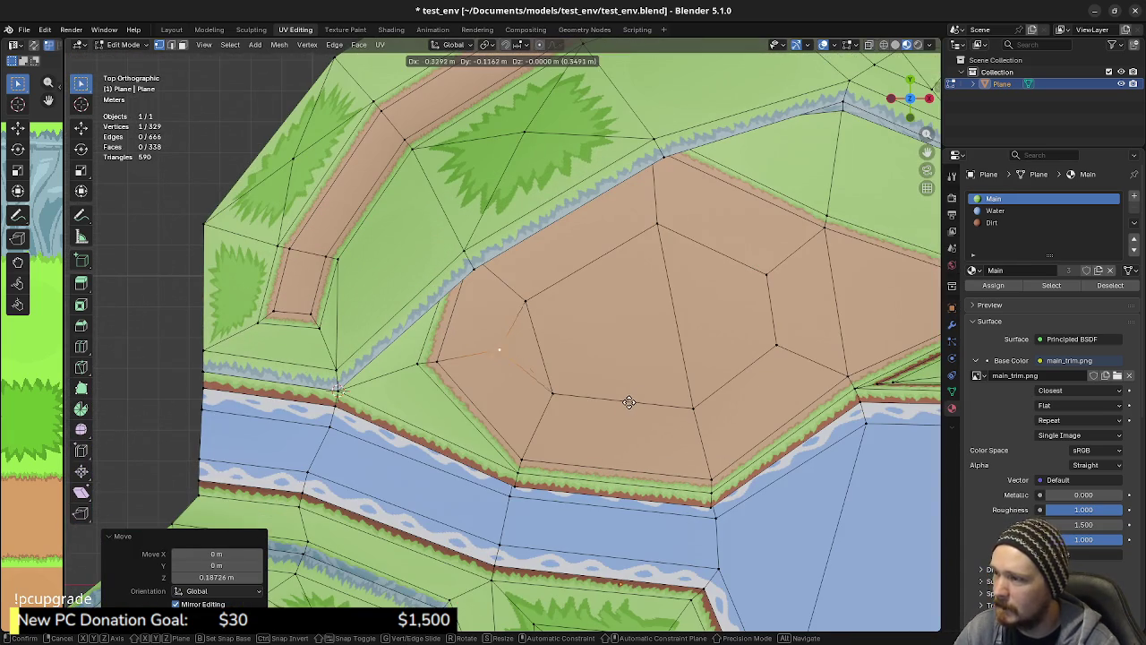
click(626, 406)
Slide the vertex onto its neighbour and merge by distance, leaving 328 vertices
mouse_move(626, 405)
middle_down()
mouse_move(535, 313)
mouse_move(580, 329)
mouse_move(595, 358)
middle_up()
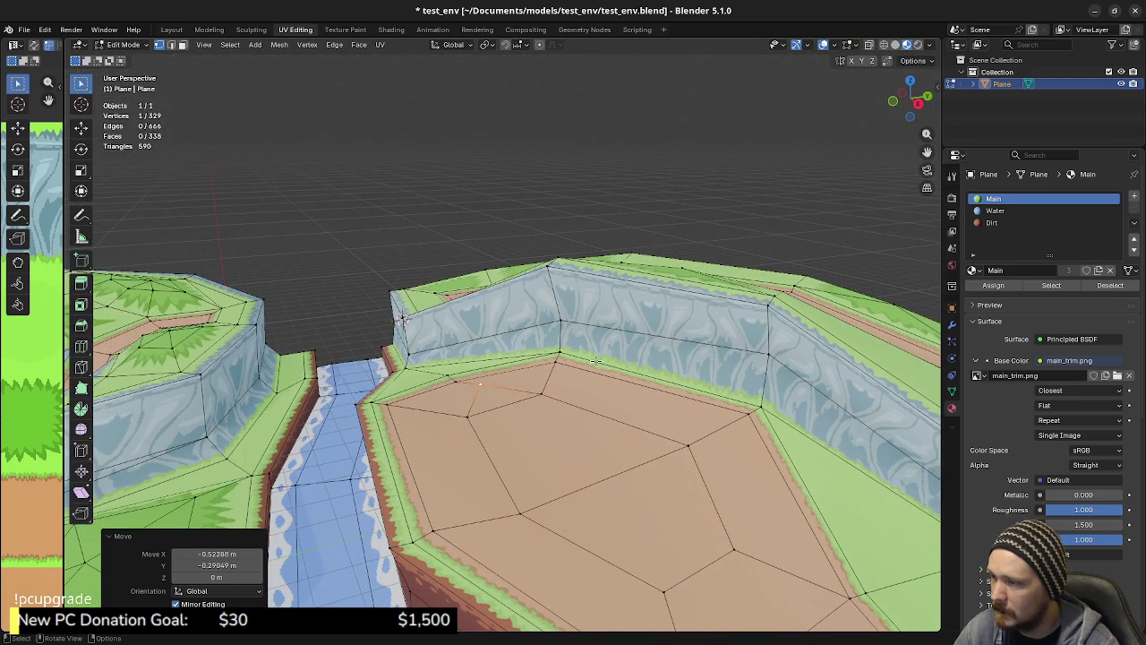
key(shift+v)
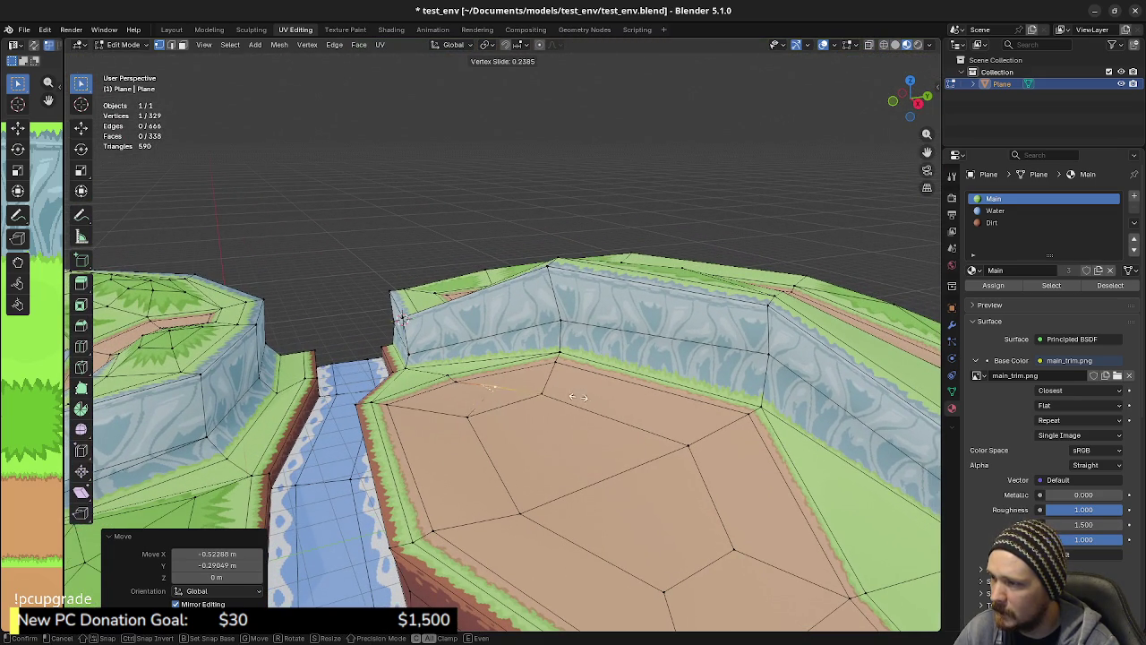
click(663, 419)
mouse_move(662, 419)
middle_down()
mouse_move(573, 430)
mouse_move(619, 471)
mouse_move(644, 472)
middle_up()
key(a)
key(m)
click(644, 472)
key(alt+a)
mouse_move(583, 462)
middle_down()
mouse_move(680, 494)
mouse_move(620, 423)
mouse_move(562, 390)
mouse_move(682, 416)
mouse_move(629, 445)
mouse_move(621, 426)
middle_up()
Raise a ridge vertex of the grassy hill along Z
middle_drag(671, 438, 627, 429)
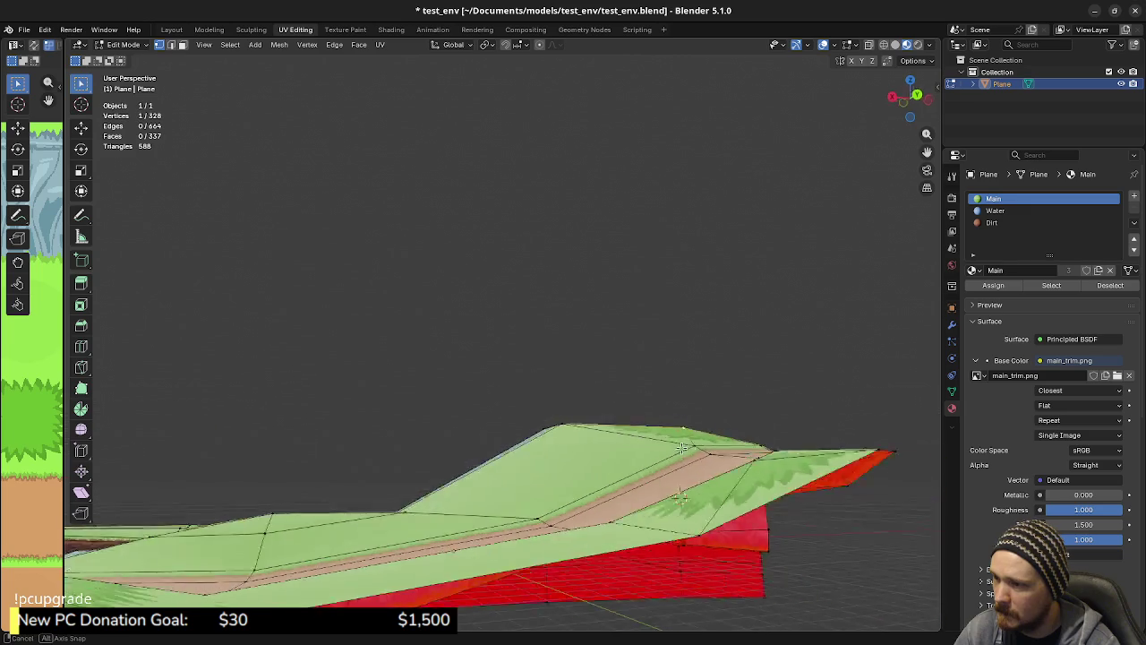
click(627, 428)
key(g)
key(z)
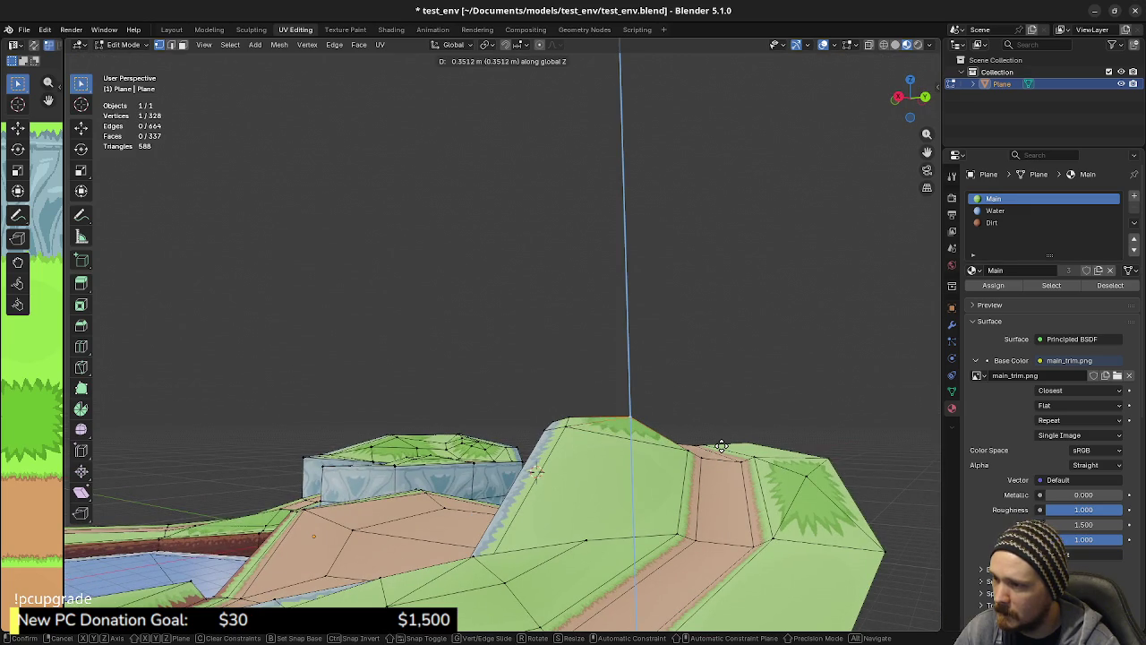
click(722, 445)
middle_drag(667, 440, 648, 479)
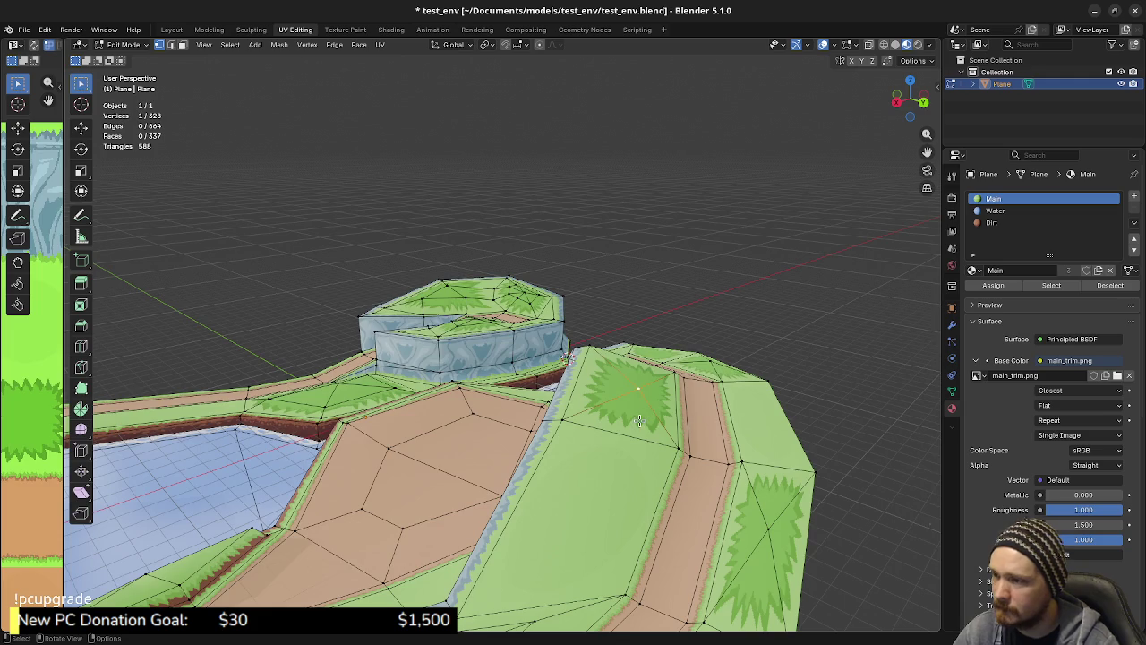
Select more hilltop vertices and Subdivide the hilltop faces via F3
shift+click(654, 383)
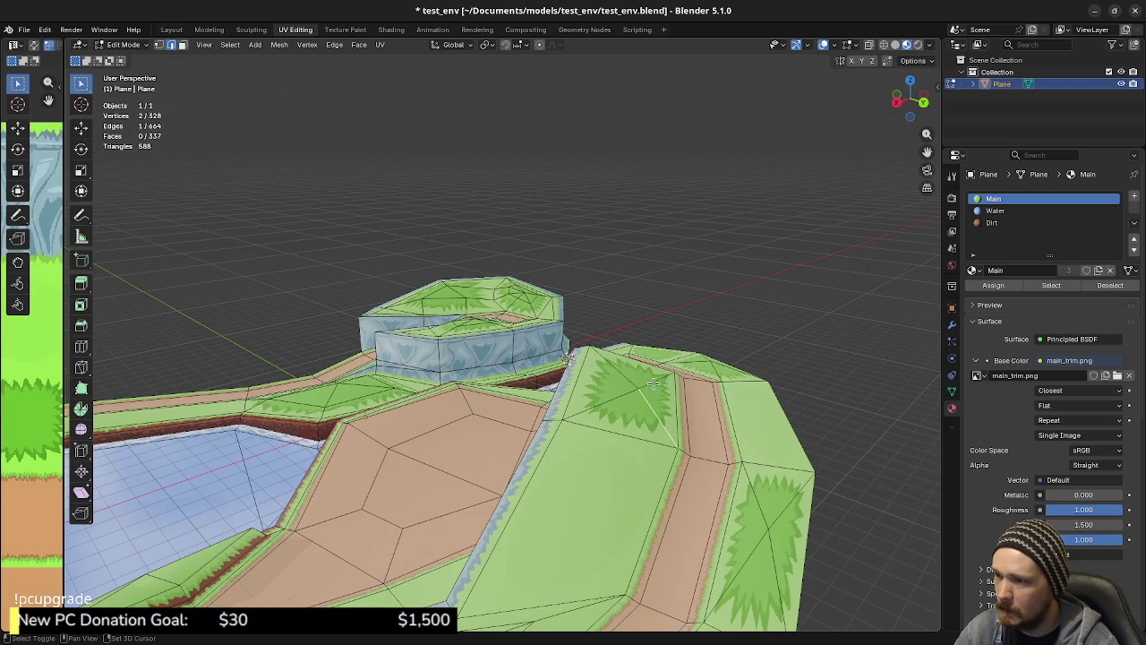
shift+click(616, 392)
key(F3)
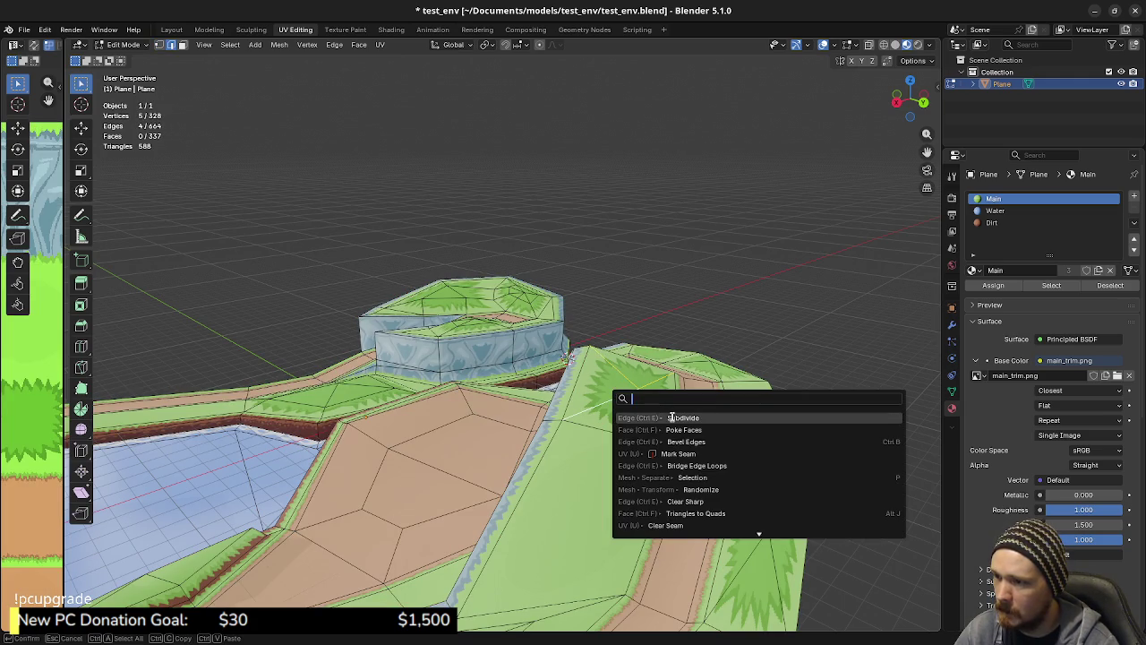
click(680, 417)
Raise the new centre vertices 0.12712 m into a higher crest and return to object mode
click(632, 407)
shift+click(649, 398)
shift+click(624, 389)
middle_drag(625, 389, 628, 393)
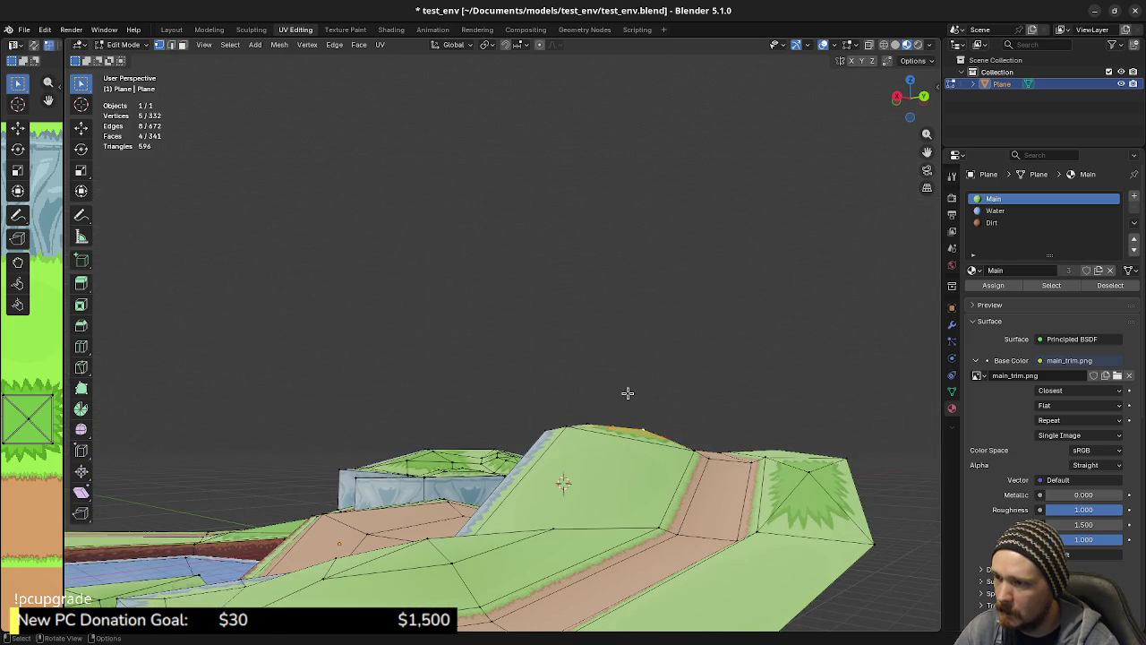
key(g)
key(z)
click(626, 388)
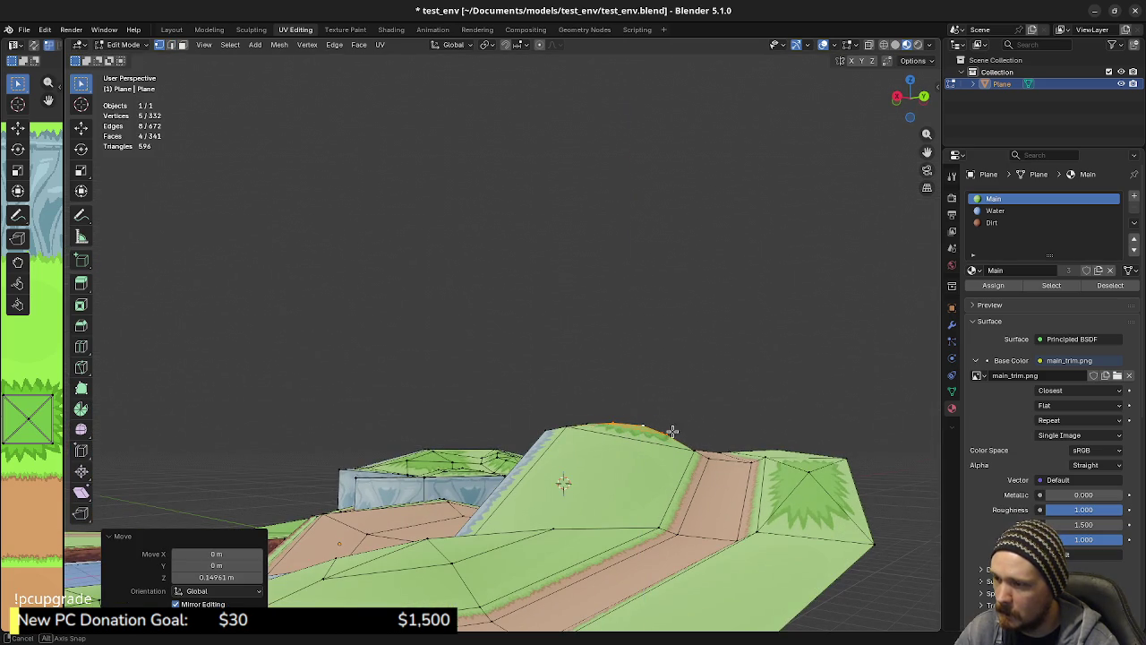
middle_drag(681, 427, 550, 431)
key(g)
key(z)
click(555, 437)
mouse_move(555, 437)
middle_down()
mouse_move(639, 435)
mouse_move(627, 482)
mouse_move(683, 455)
mouse_move(455, 471)
mouse_move(486, 489)
mouse_move(598, 493)
mouse_move(623, 465)
mouse_move(478, 455)
middle_up()
key(Tab)
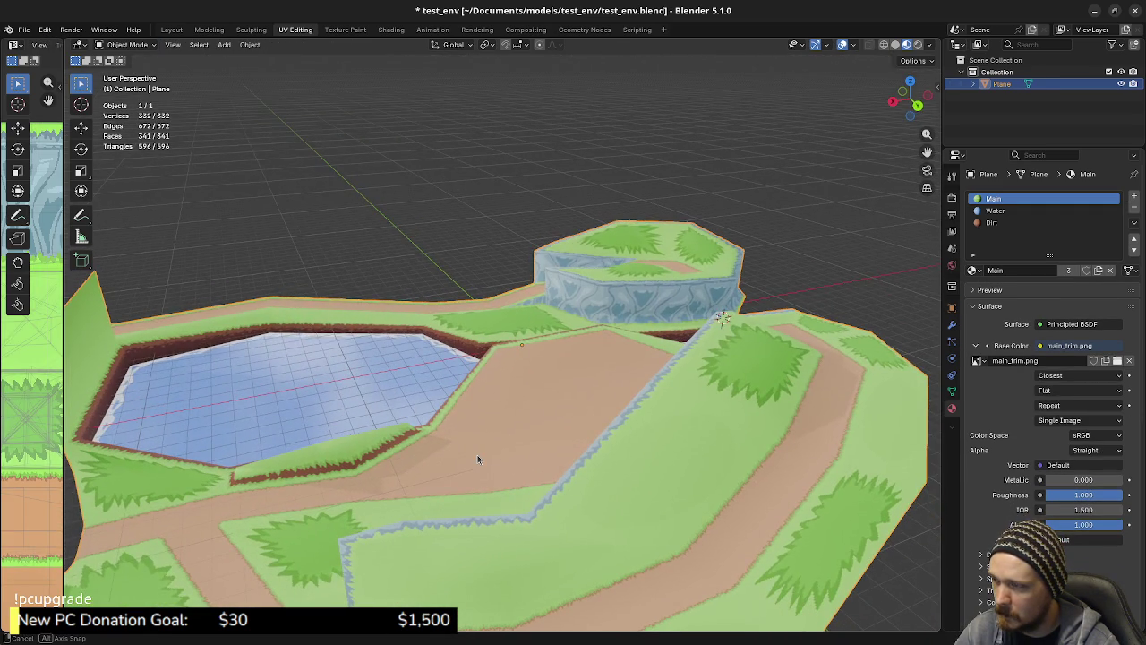
Re-enter edit mode and select a strip of faces along the terrain's outer rim
mouse_move(409, 437)
middle_down()
mouse_move(571, 438)
mouse_move(578, 370)
mouse_move(353, 428)
mouse_move(470, 428)
mouse_move(579, 401)
mouse_move(628, 401)
mouse_move(610, 466)
middle_up()
key(Tab)
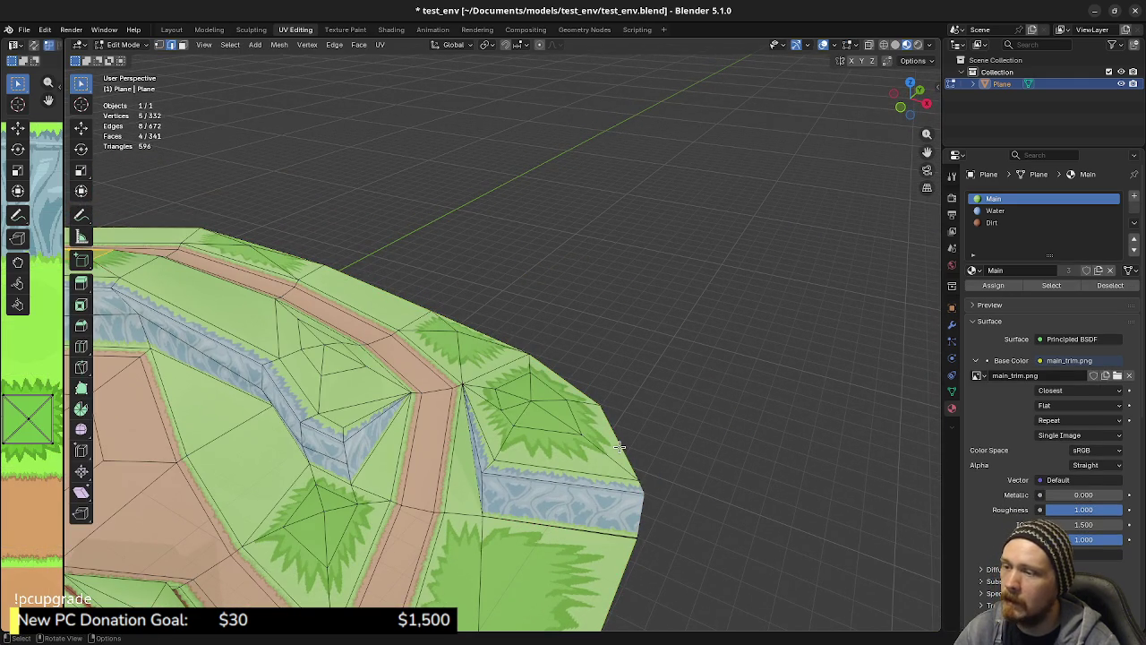
mouse_move(576, 387)
middle_down()
mouse_move(279, 366)
mouse_move(315, 329)
middle_up()
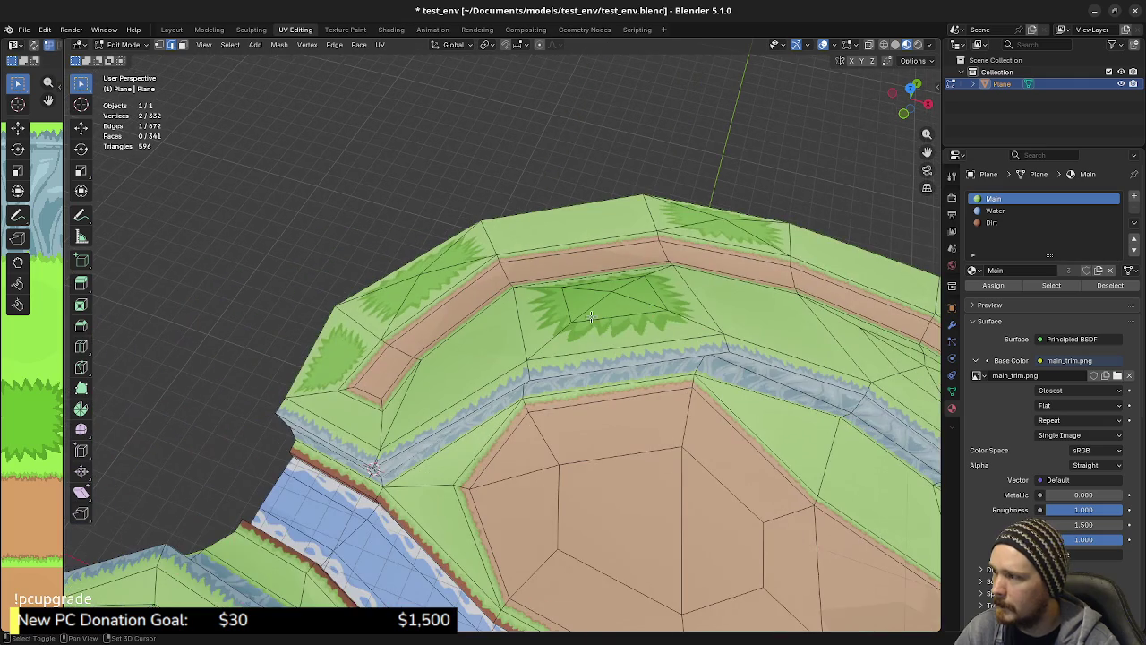
ctrl+shift+click(315, 349)
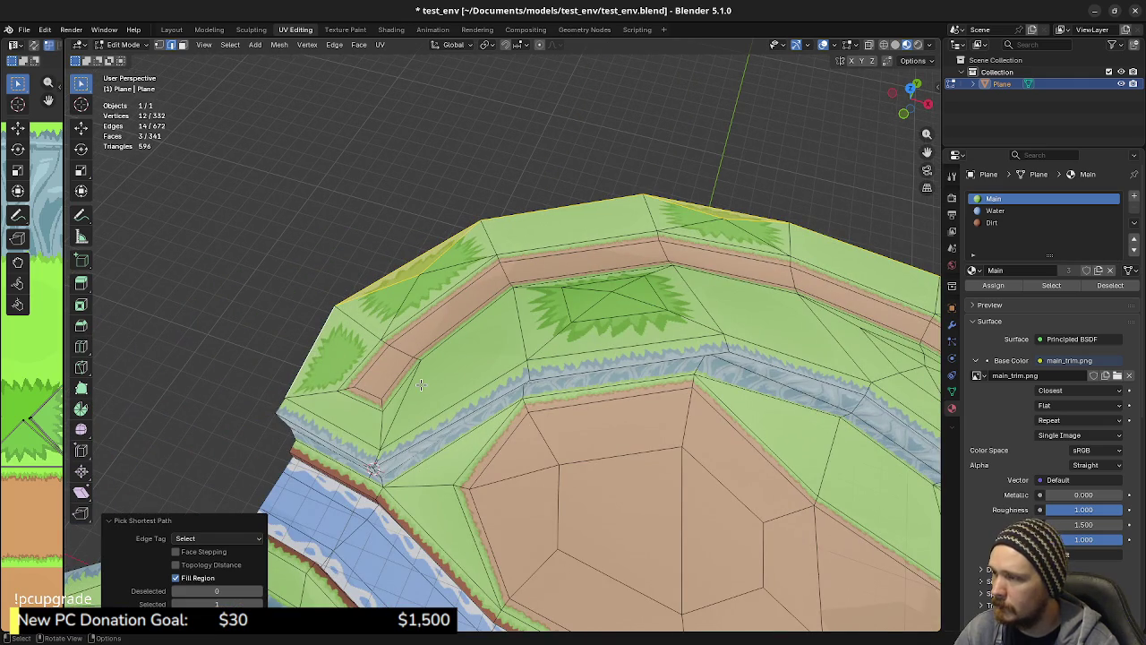
shift+click(406, 309)
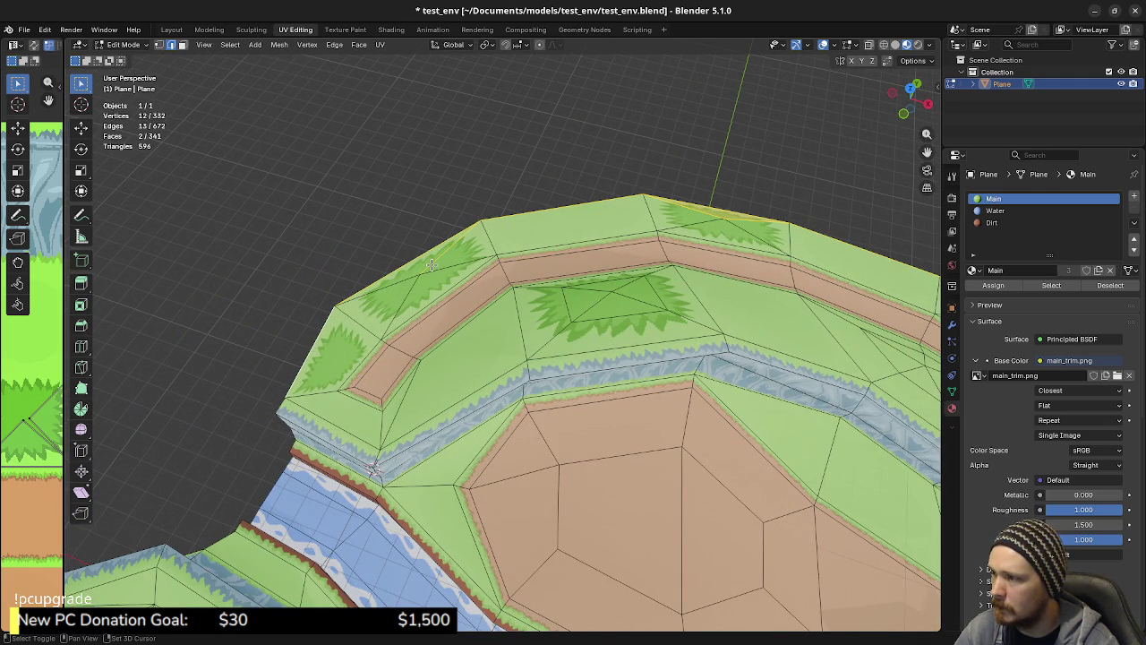
shift+click(742, 219)
middle_drag(742, 219, 763, 264)
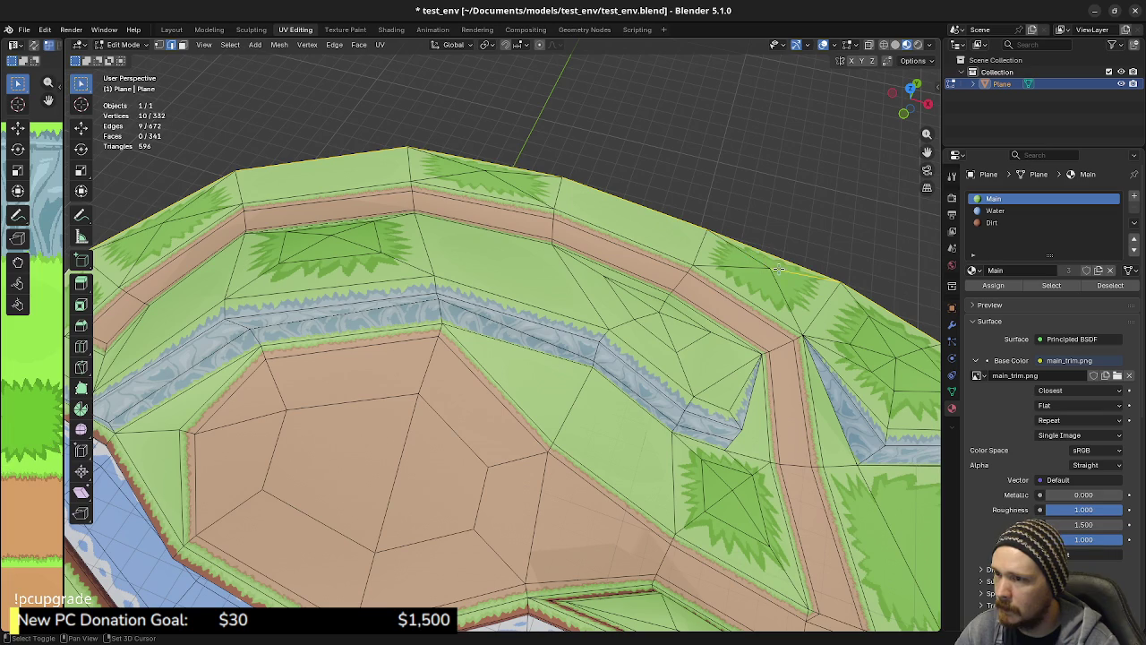
Select the back boundary vertices and start extruding them upward
mouse_move(837, 346)
middle_down()
mouse_move(491, 271)
mouse_move(595, 331)
middle_up()
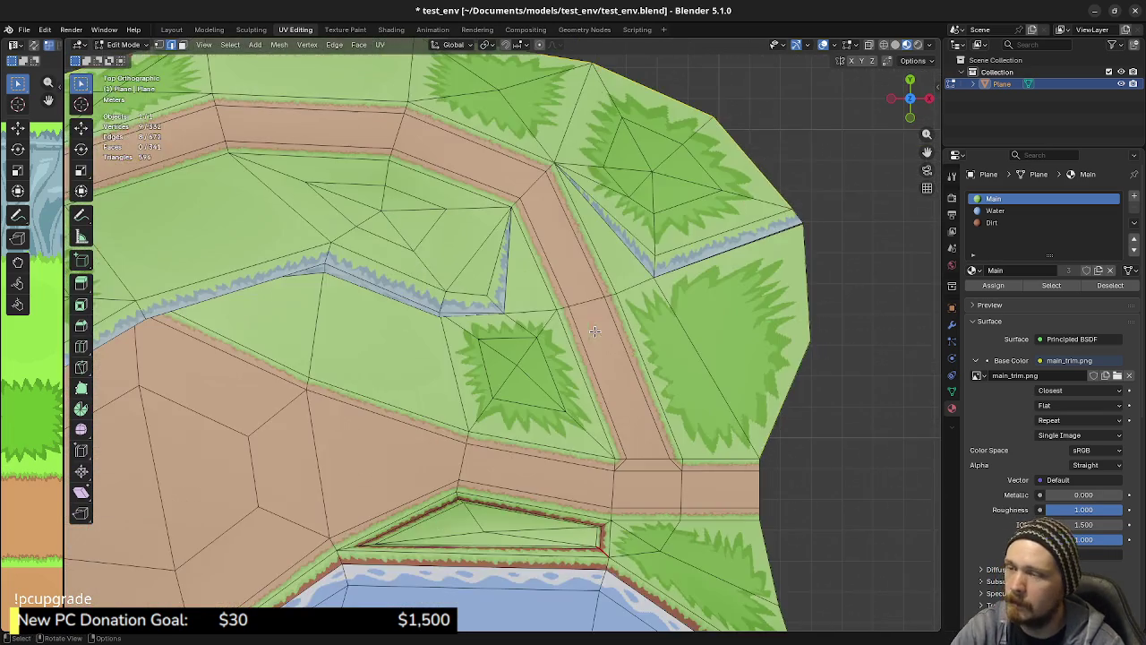
scroll(595, 331, down, 3)
key(a)
key(alt+a)
shift+middle_drag(737, 242, 738, 366)
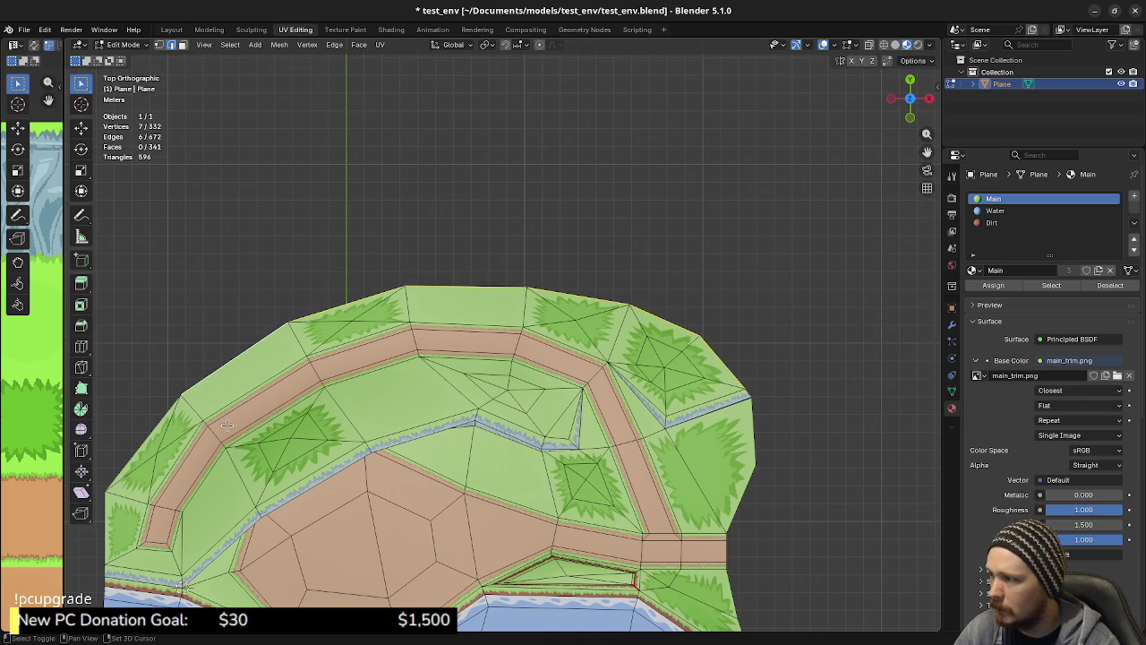
shift+middle_drag(226, 427, 324, 369)
shift+click(250, 450)
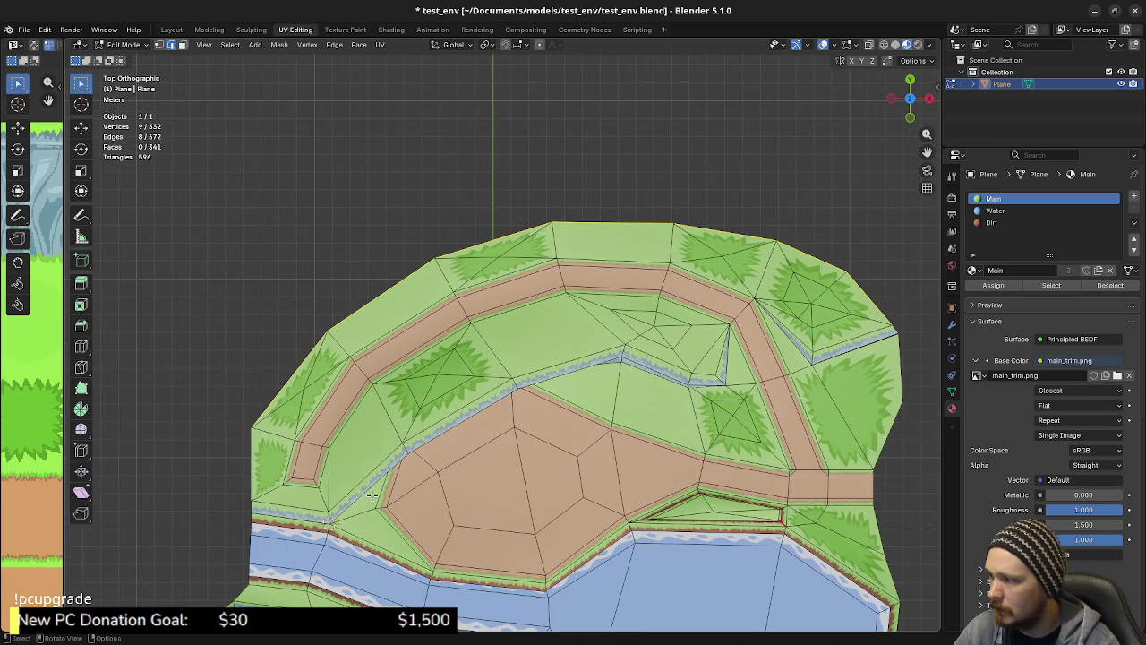
middle_drag(429, 546, 417, 382)
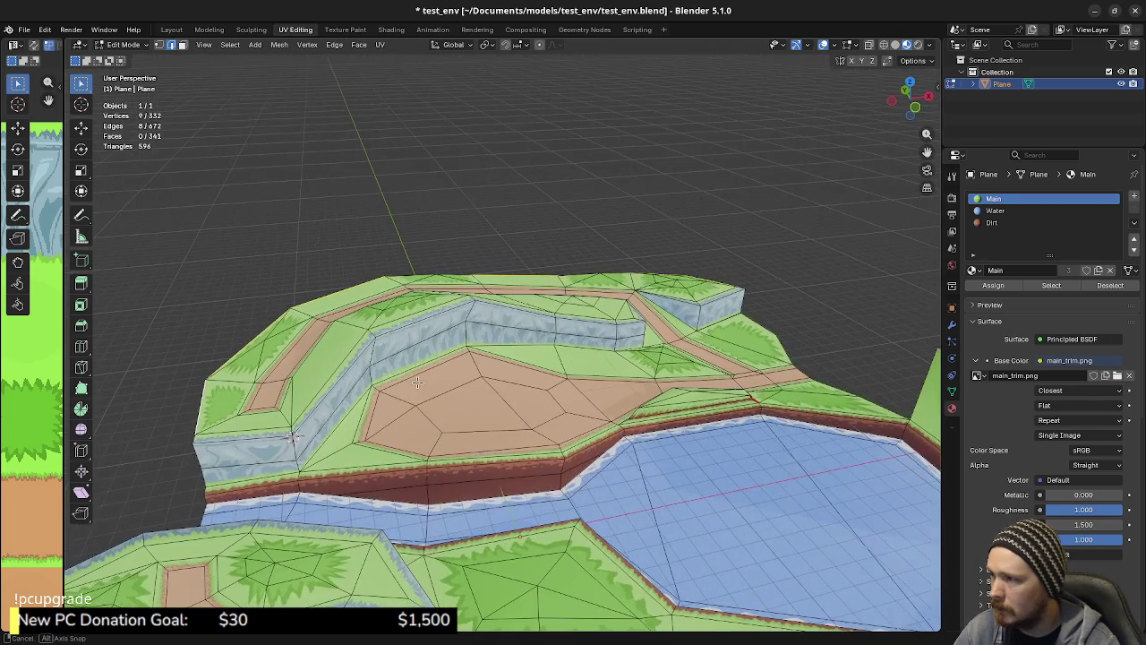
key(e)
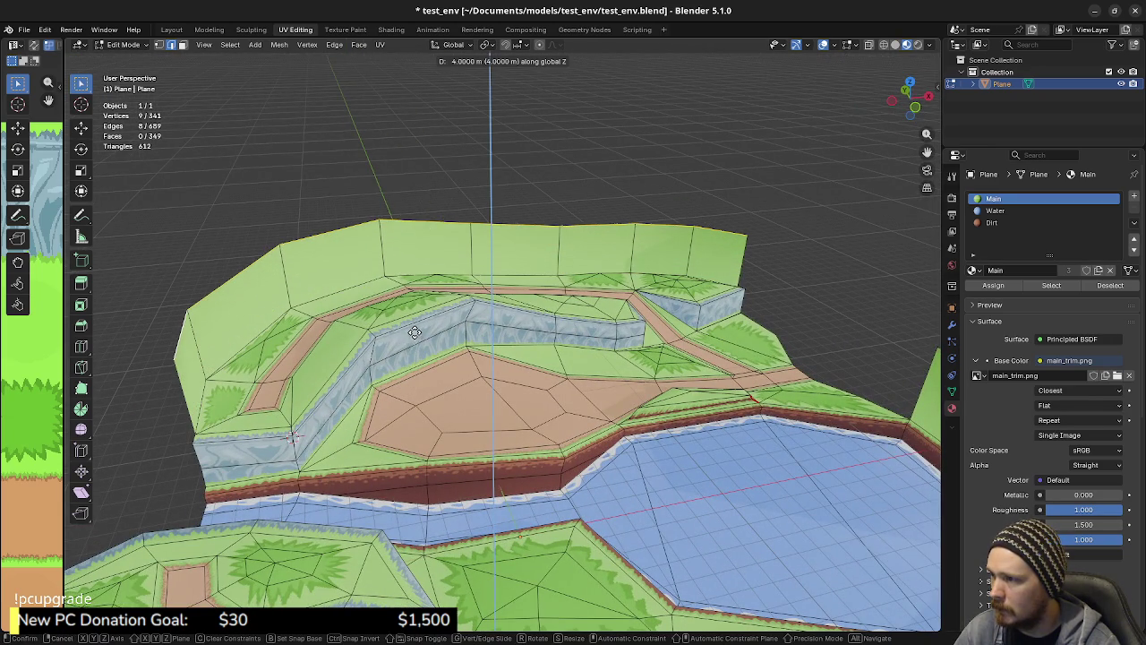
Confirm the tall back-rim wall at 4 m along Z
click(417, 320)
mouse_move(417, 320)
middle_down()
mouse_move(581, 355)
mouse_move(566, 358)
middle_up()
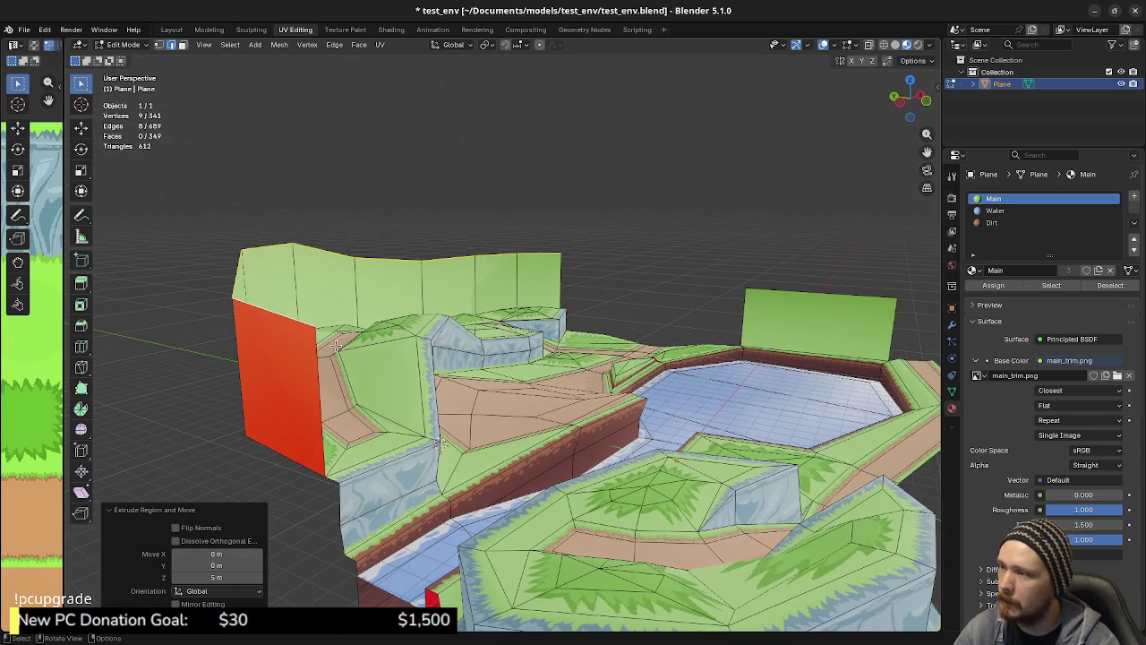
mouse_move(618, 383)
middle_down()
mouse_move(636, 396)
mouse_move(397, 281)
middle_up()
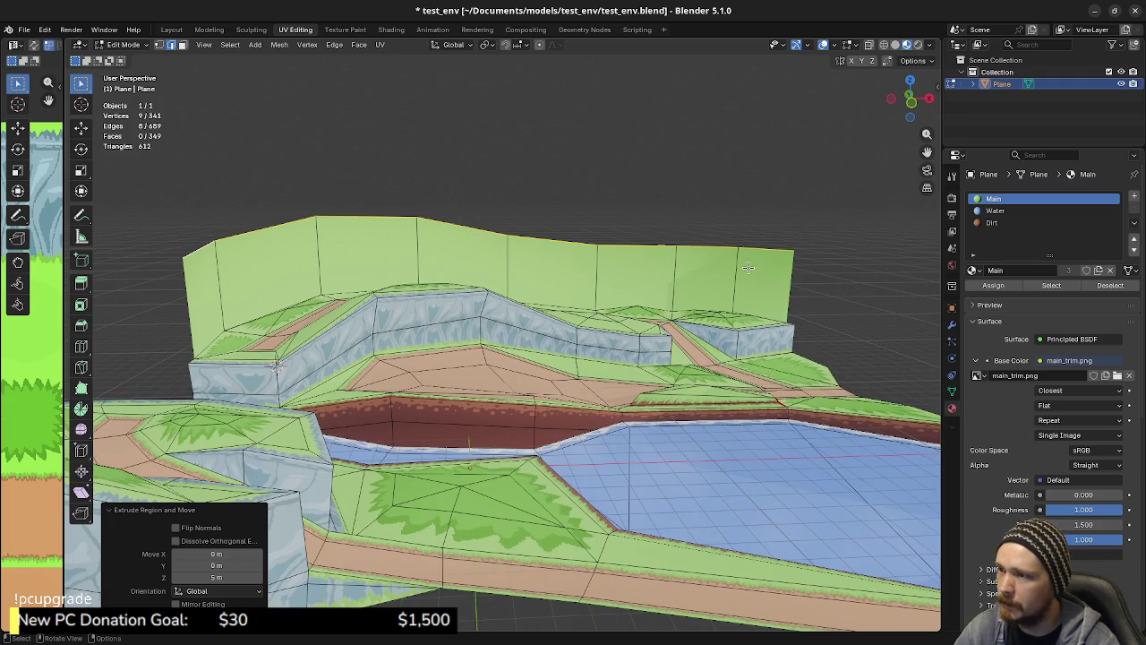
mouse_move(747, 267)
middle_down()
mouse_move(508, 410)
mouse_move(365, 317)
middle_up()
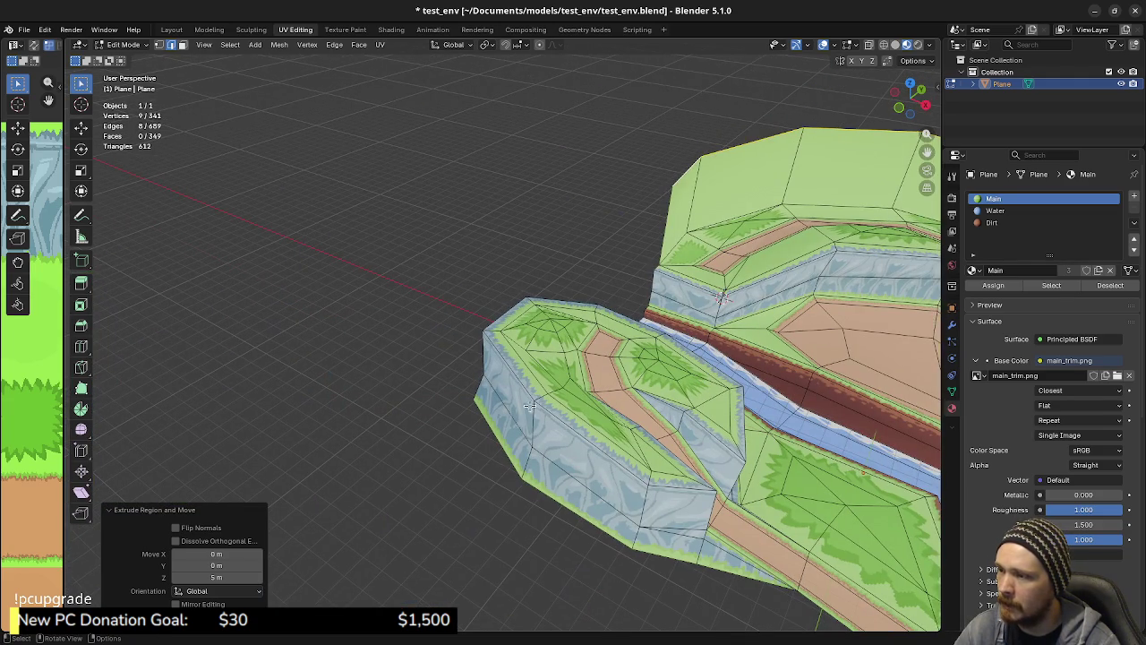
middle_drag(580, 400, 475, 300)
Extrude the small left plateau's corner edge 2 m up into a shorter wall
click(465, 292)
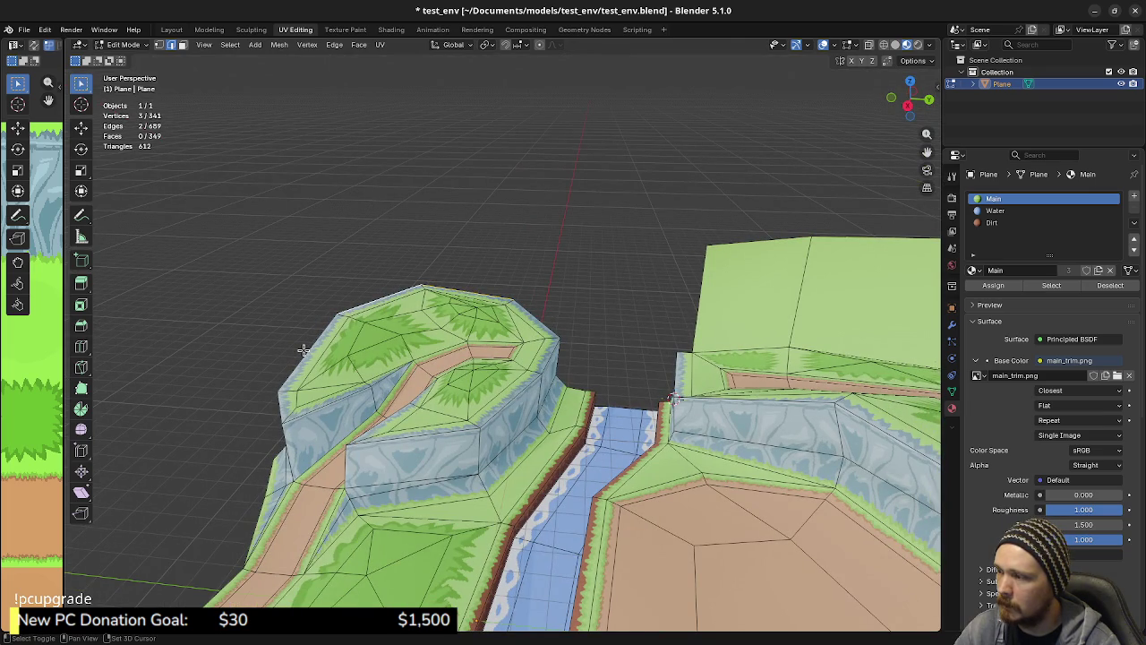
mouse_move(303, 350)
middle_down()
mouse_move(312, 440)
mouse_move(461, 439)
mouse_move(446, 422)
middle_up()
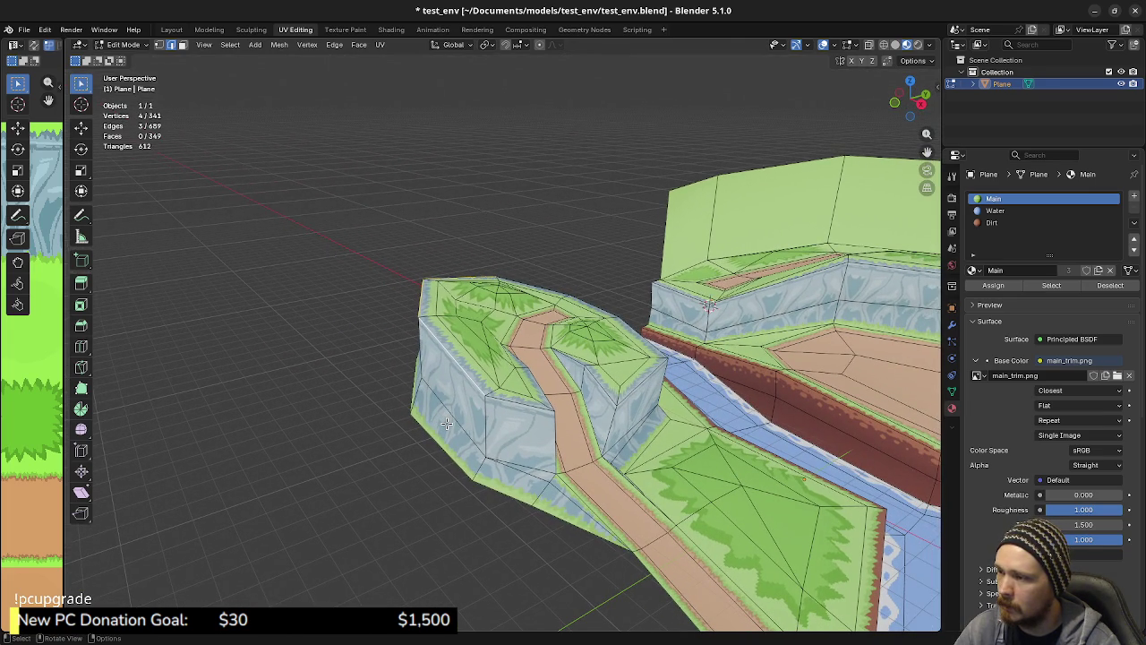
key(e)
key(z)
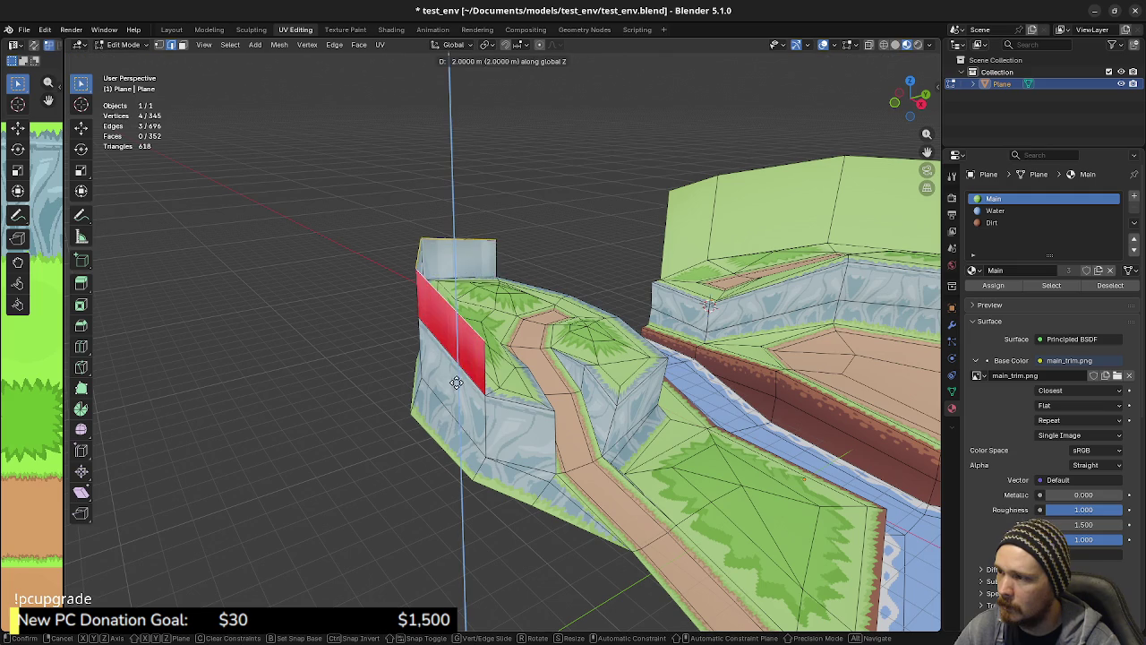
click(466, 338)
mouse_move(466, 338)
middle_down()
mouse_move(590, 434)
mouse_move(604, 498)
mouse_move(558, 452)
mouse_move(557, 338)
mouse_move(477, 406)
middle_up()
Select a single edge and inspect the walls and pond from several angles
click(593, 312)
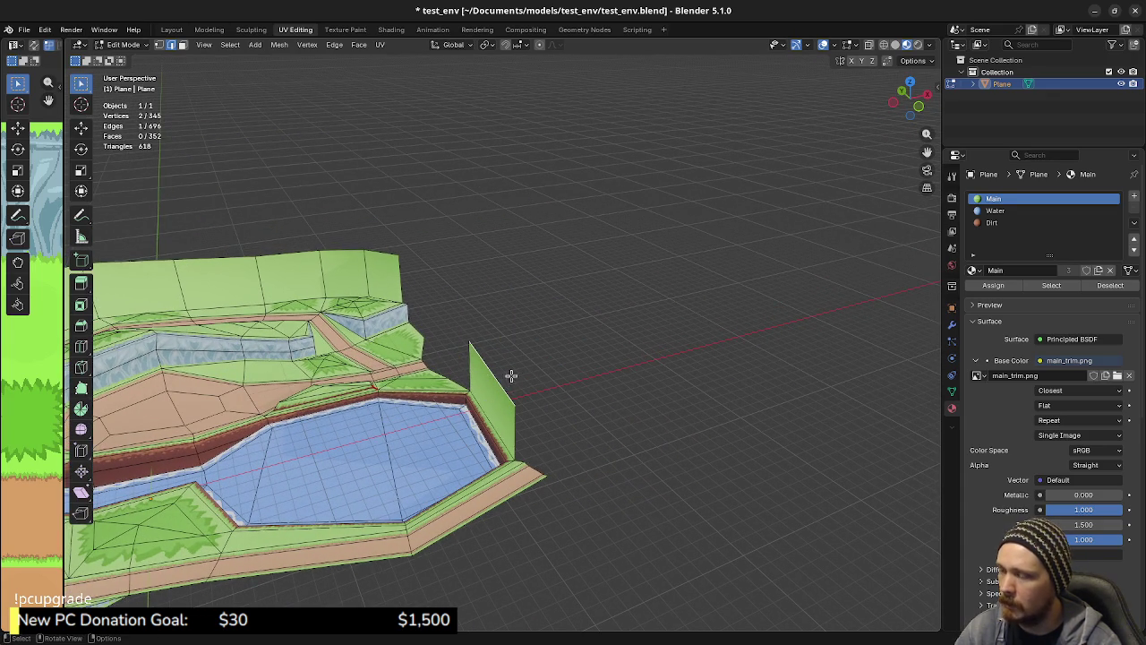
middle_drag(486, 433, 551, 446)
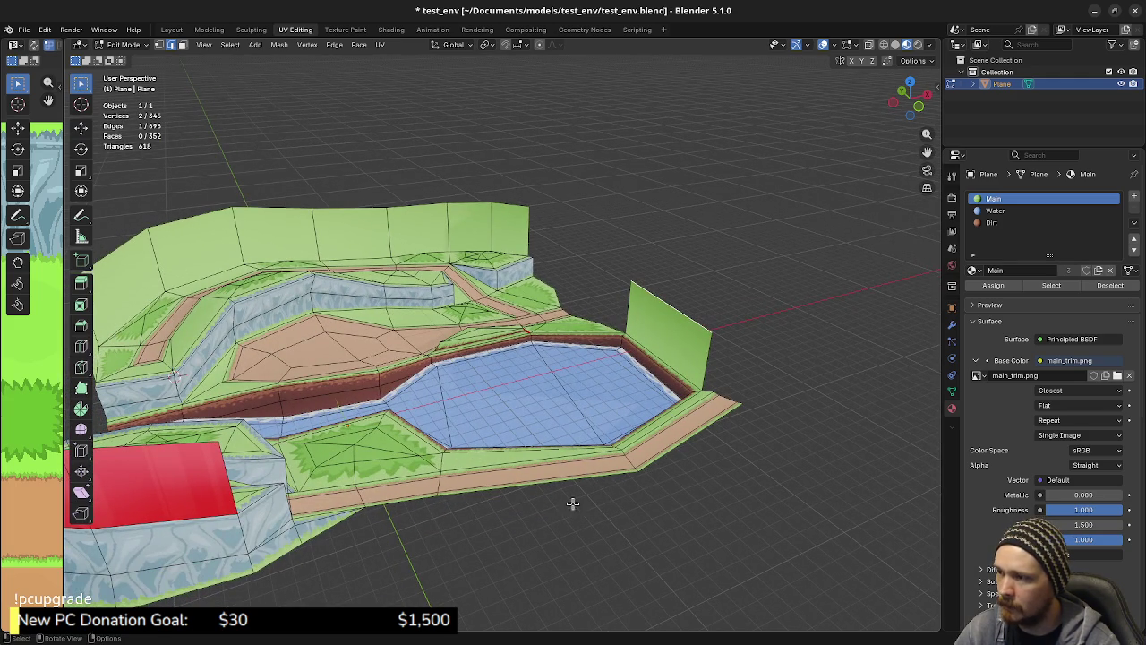
middle_drag(486, 498, 586, 491)
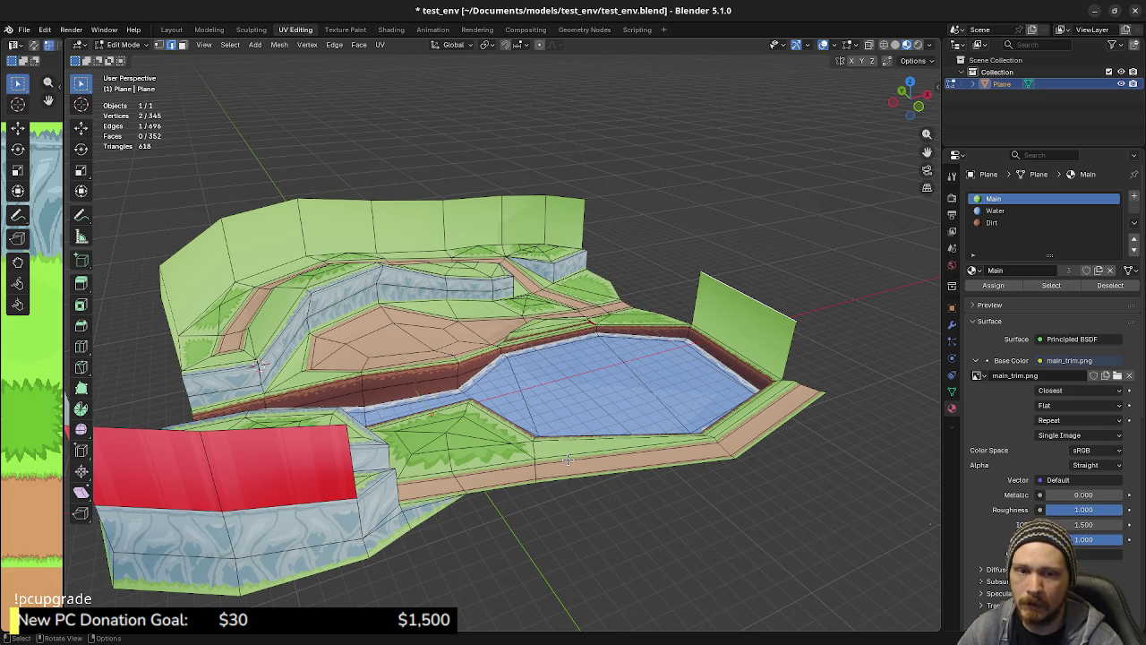
mouse_move(642, 413)
middle_down()
mouse_move(532, 440)
mouse_move(551, 436)
middle_up()
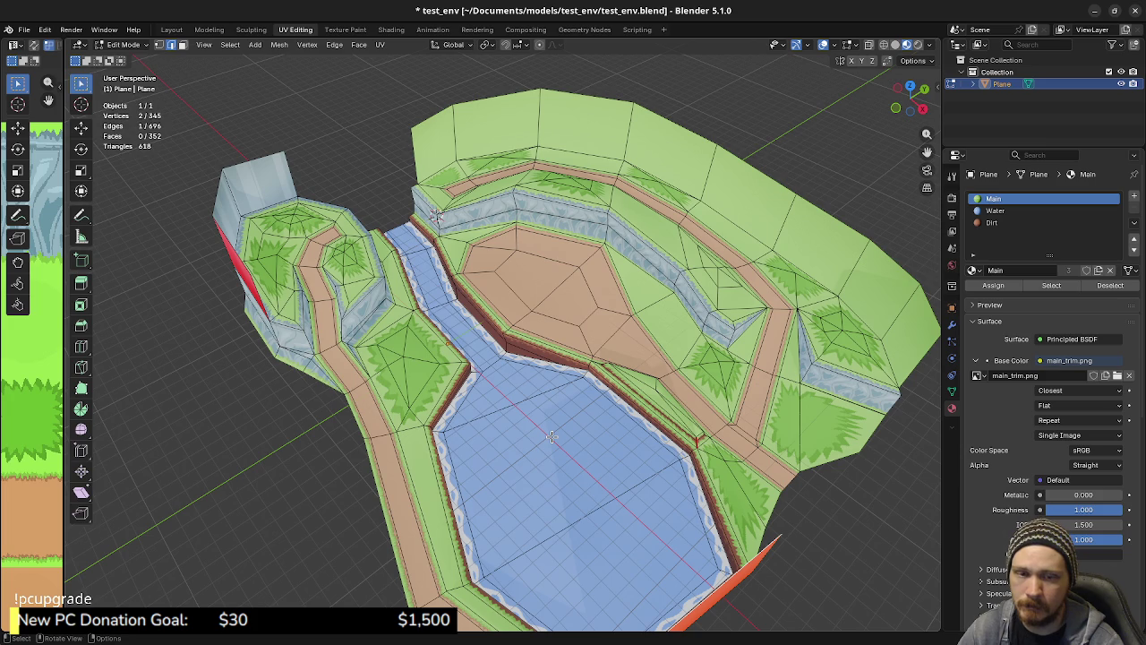
mouse_move(552, 436)
middle_down()
mouse_move(525, 474)
mouse_move(601, 452)
middle_up()
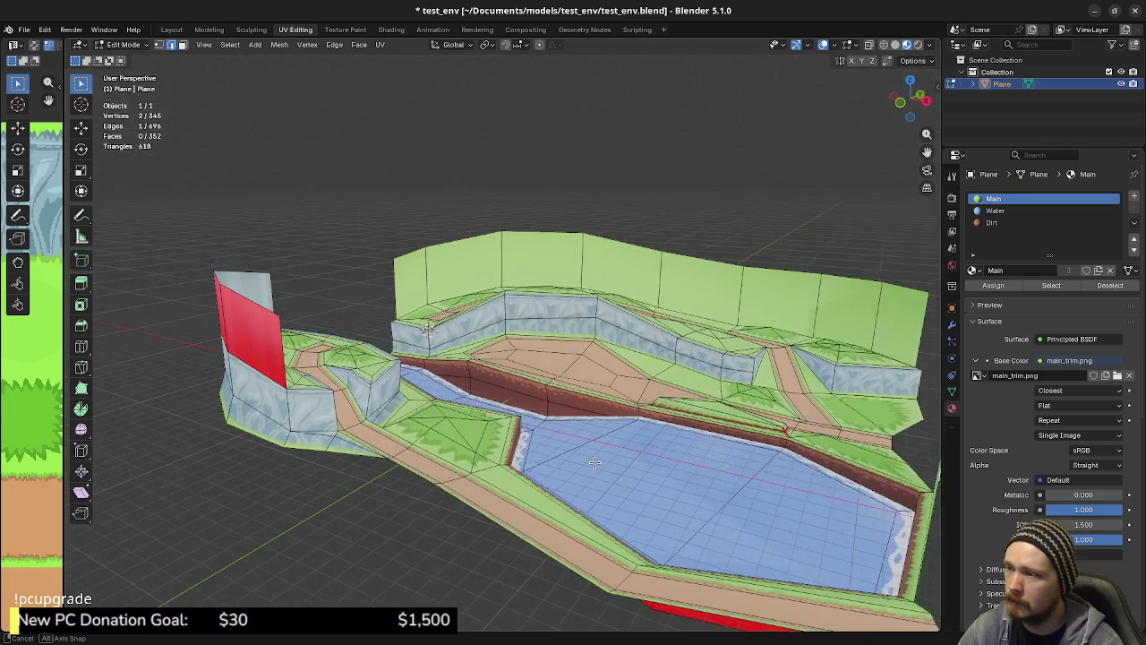
middle_drag(600, 452, 613, 480)
Select the whole terrain and Randomize its vertices with an Amount of 0.15 m
key(a)
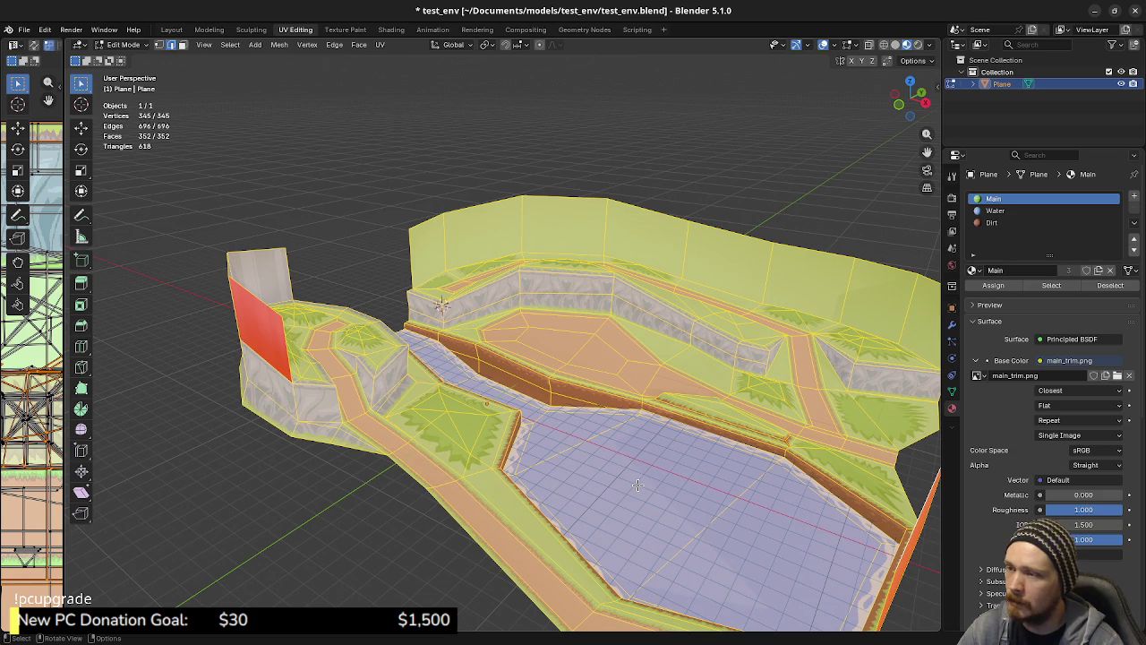
key(F3)
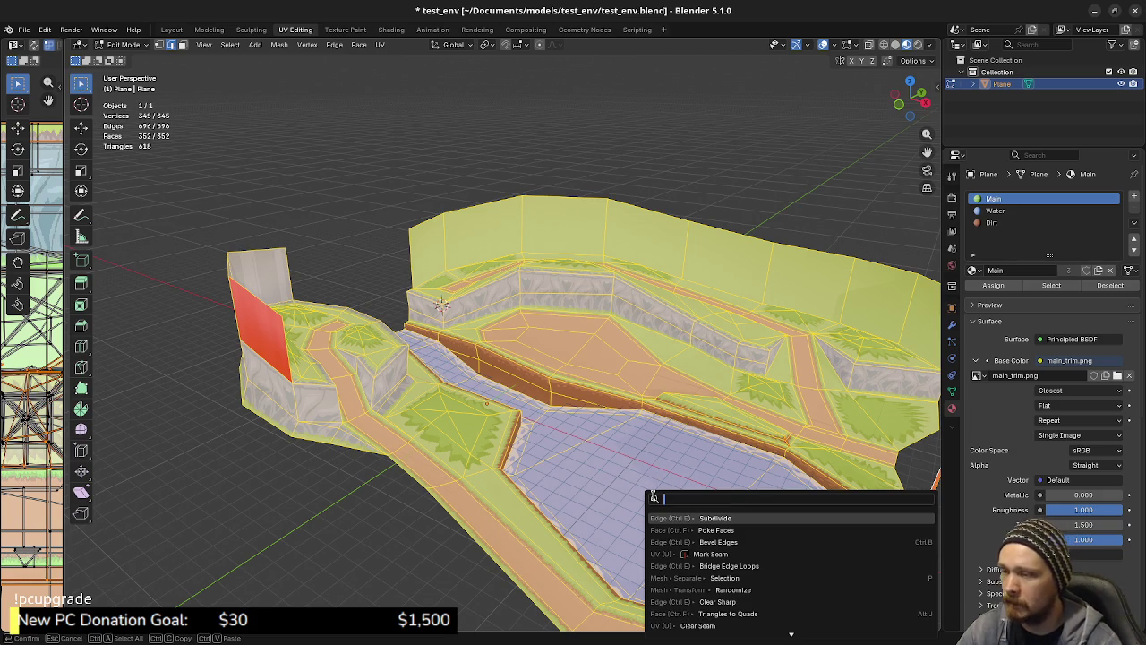
text(ranomi)
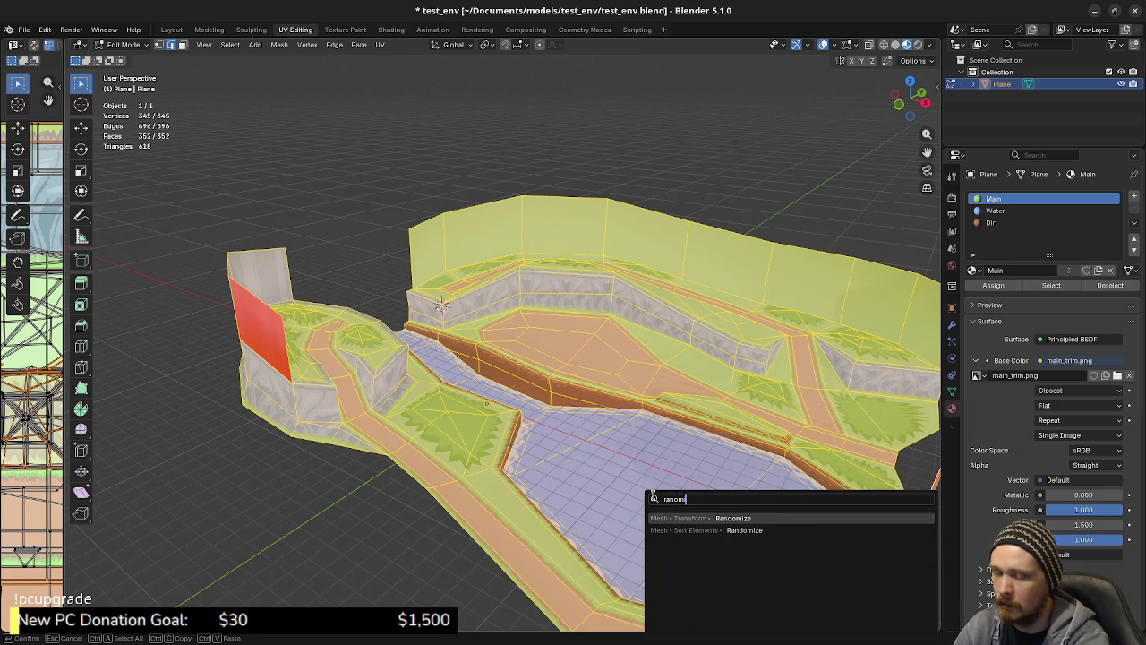
key(Return)
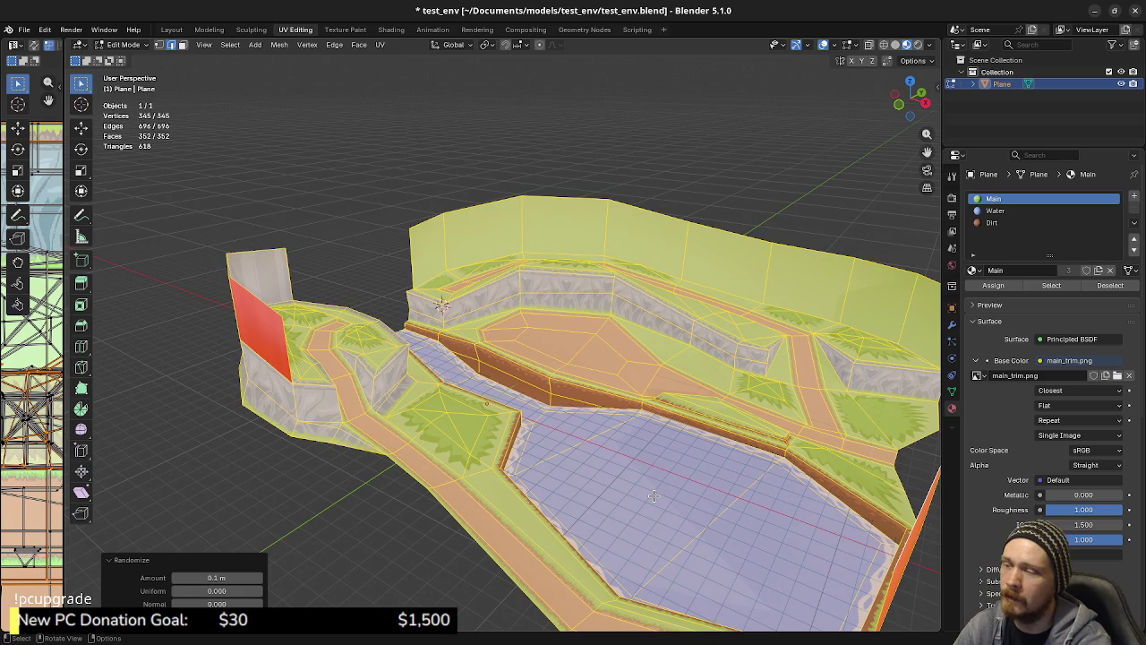
mouse_move(228, 577)
mouse_down()
mouse_move(240, 578)
mouse_move(215, 577)
mouse_up()
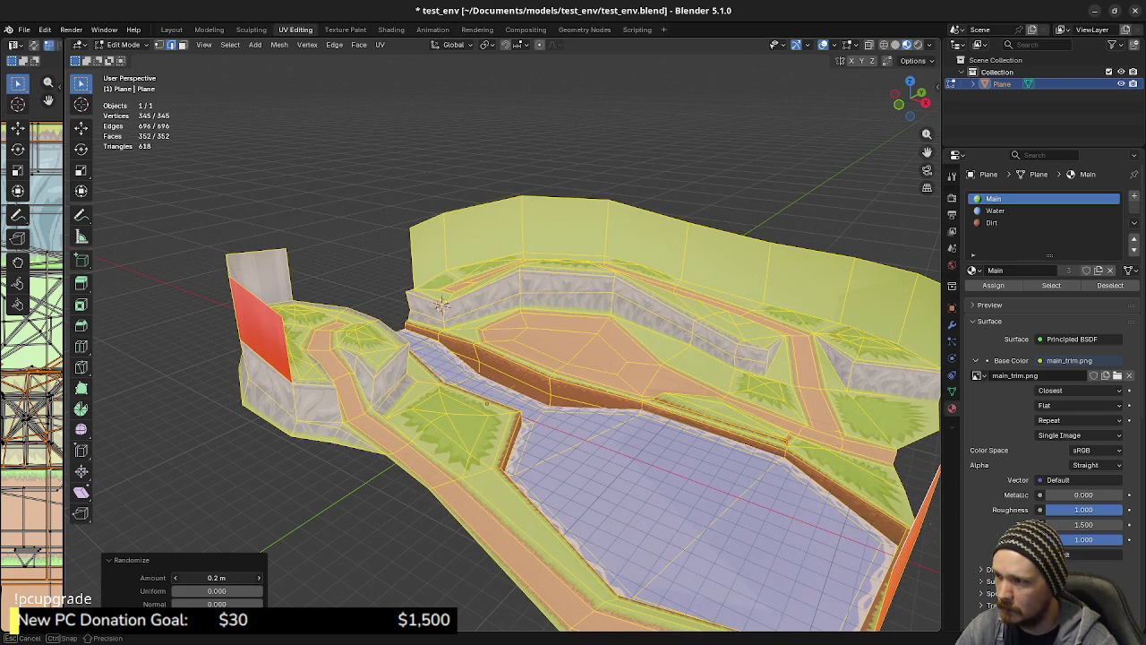
mouse_move(217, 577)
mouse_down()
mouse_move(234, 577)
mouse_move(215, 577)
mouse_up()
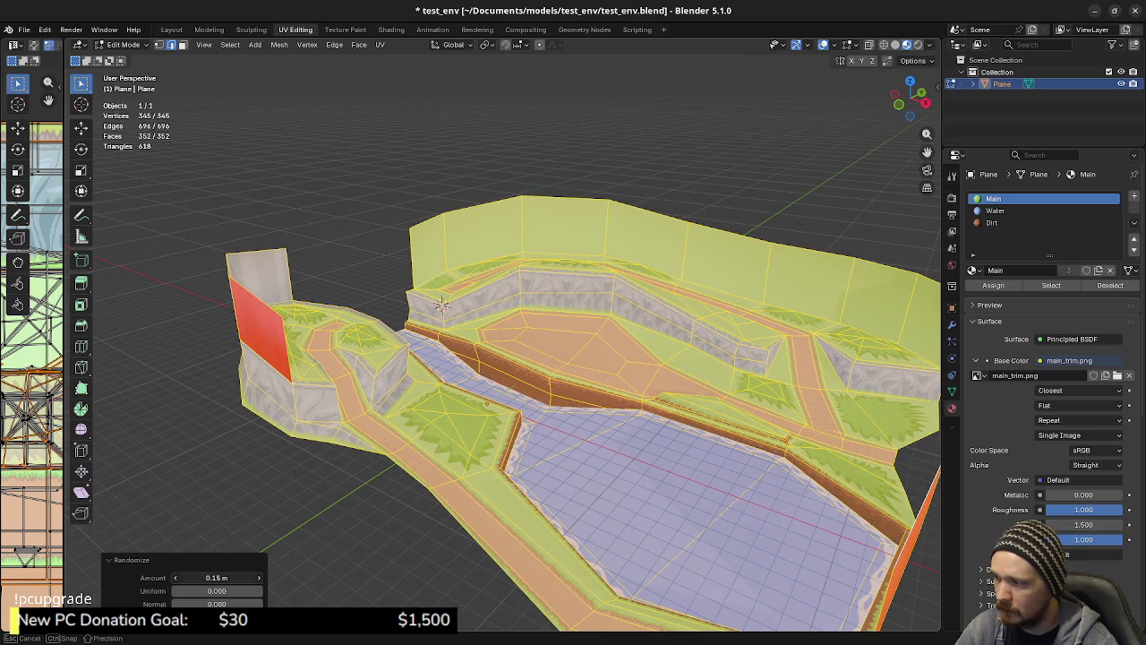
drag(216, 577, 217, 577)
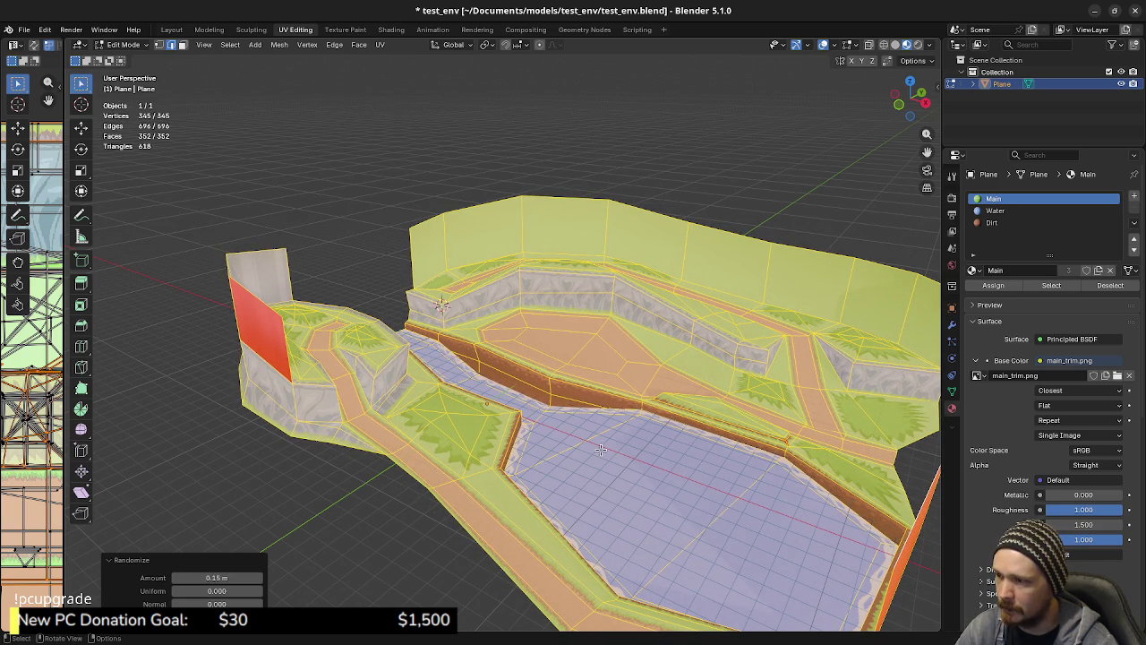
mouse_move(610, 431)
middle_down()
mouse_move(491, 395)
mouse_move(420, 416)
mouse_move(615, 406)
mouse_move(535, 397)
mouse_move(547, 385)
mouse_move(528, 312)
mouse_move(585, 337)
mouse_move(573, 386)
middle_up()
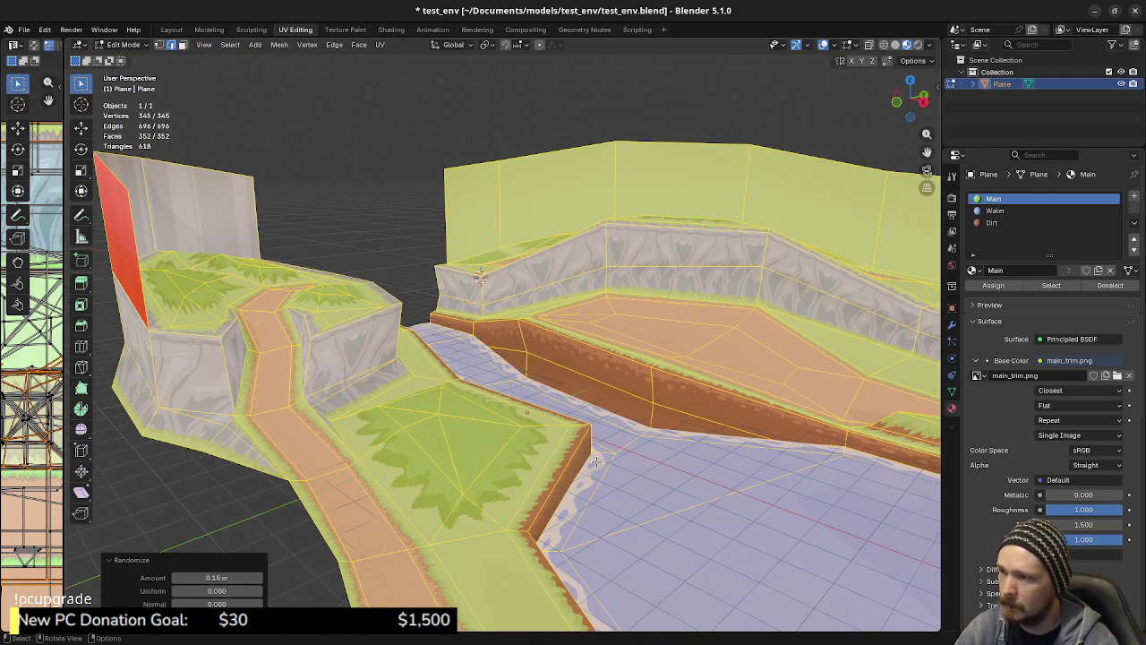
right_click(596, 461)
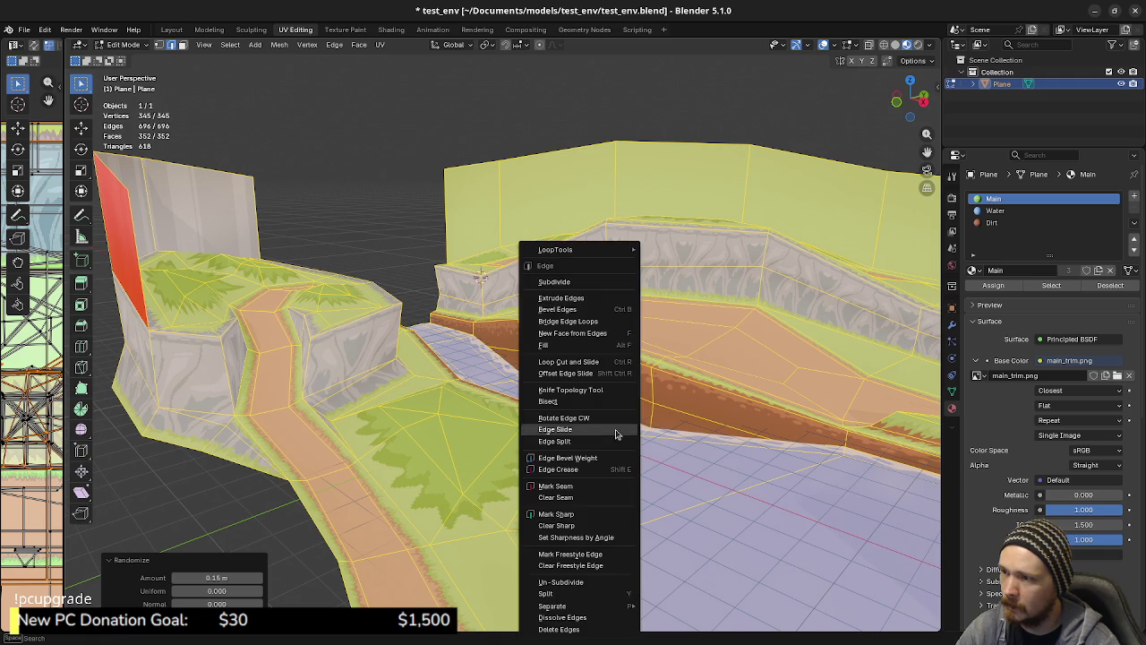
Undo back to an earlier state, reselect the whole mesh, and switch to object mode
key(ctrl+z)
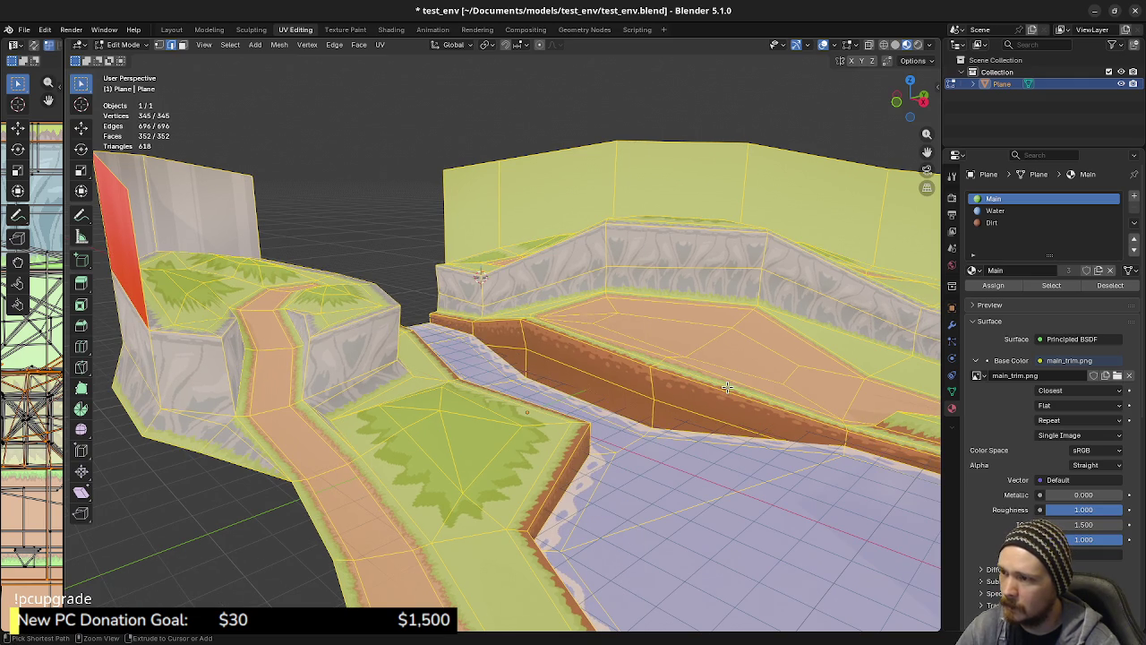
scroll(716, 409, down, 5)
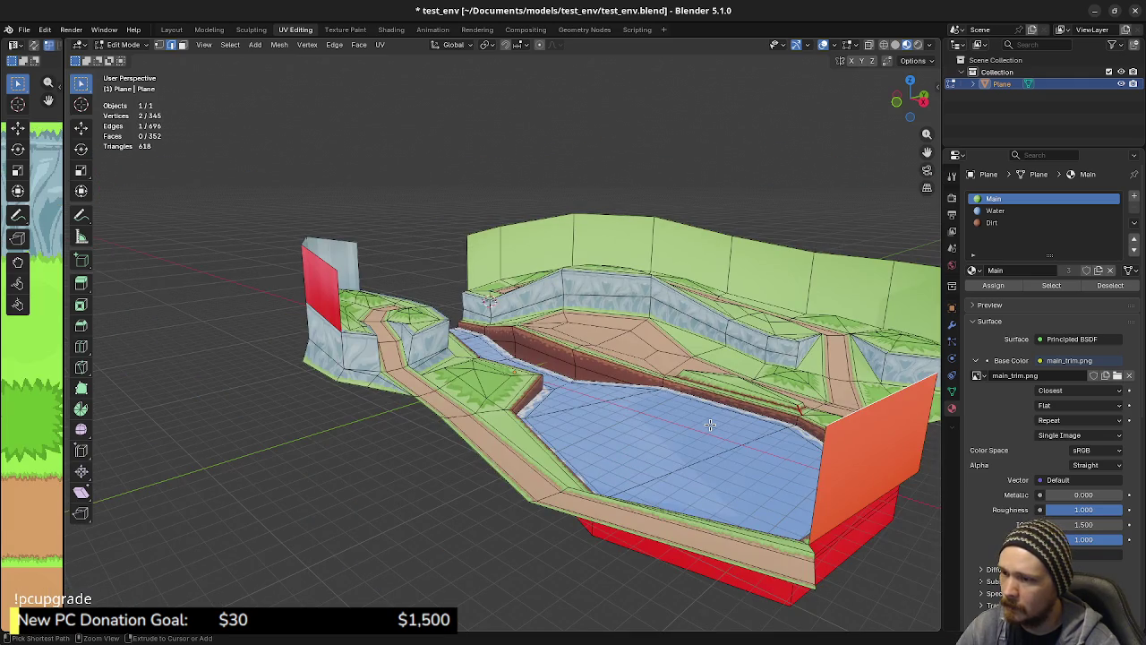
key(ctrl+z)
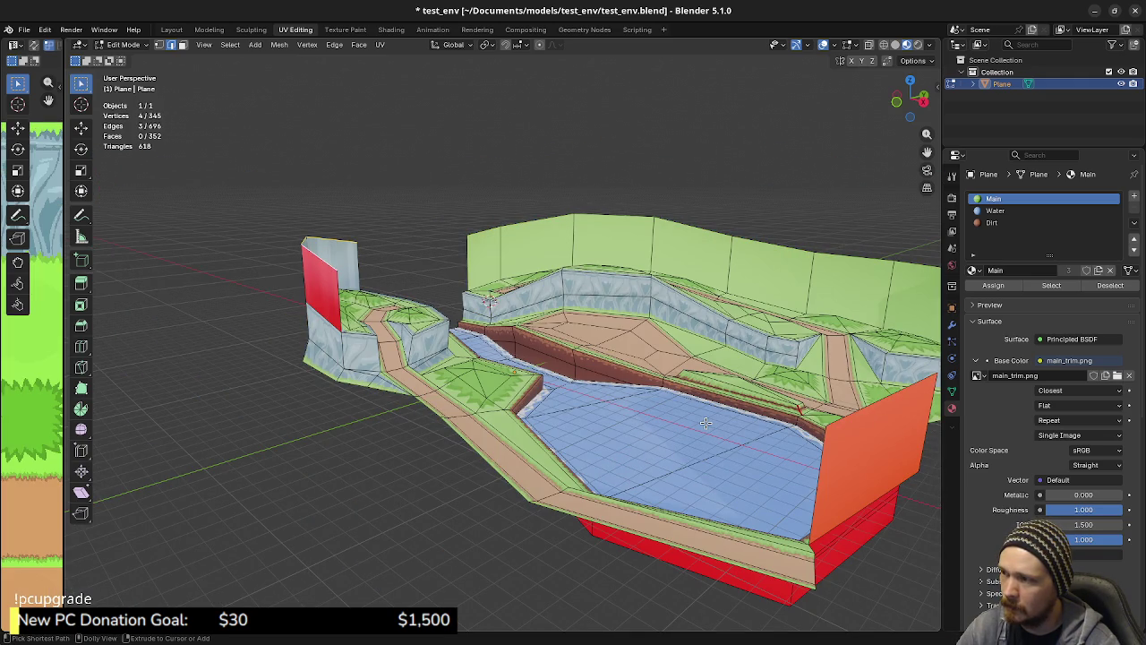
key(ctrl+z)
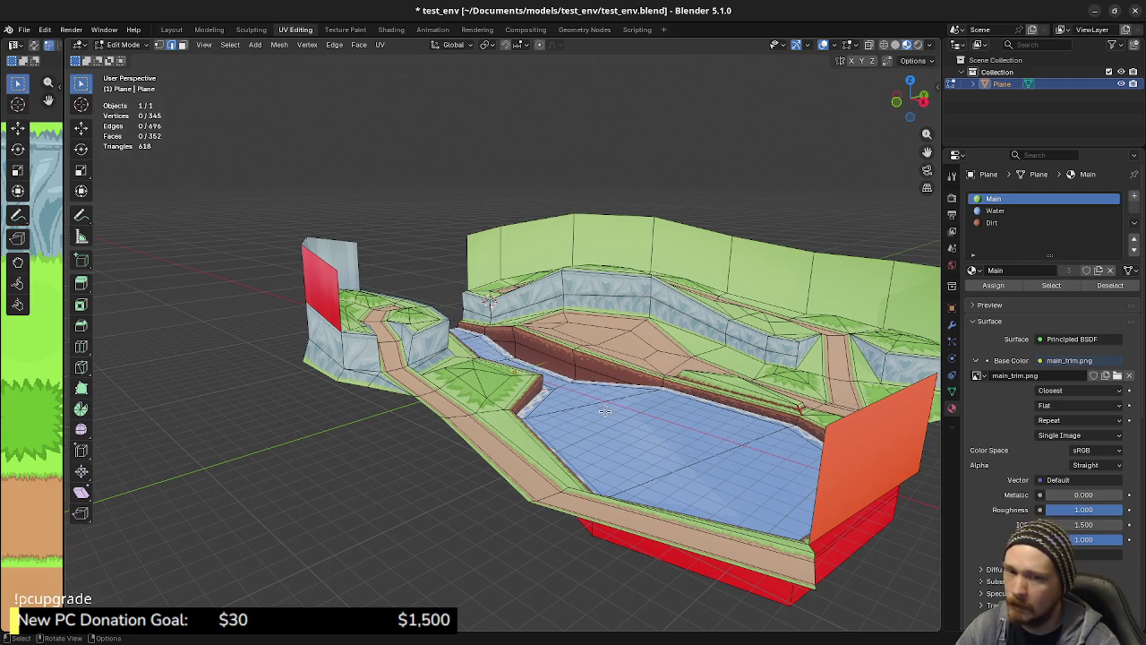
mouse_move(612, 379)
middle_down()
mouse_move(543, 391)
mouse_move(548, 413)
middle_up()
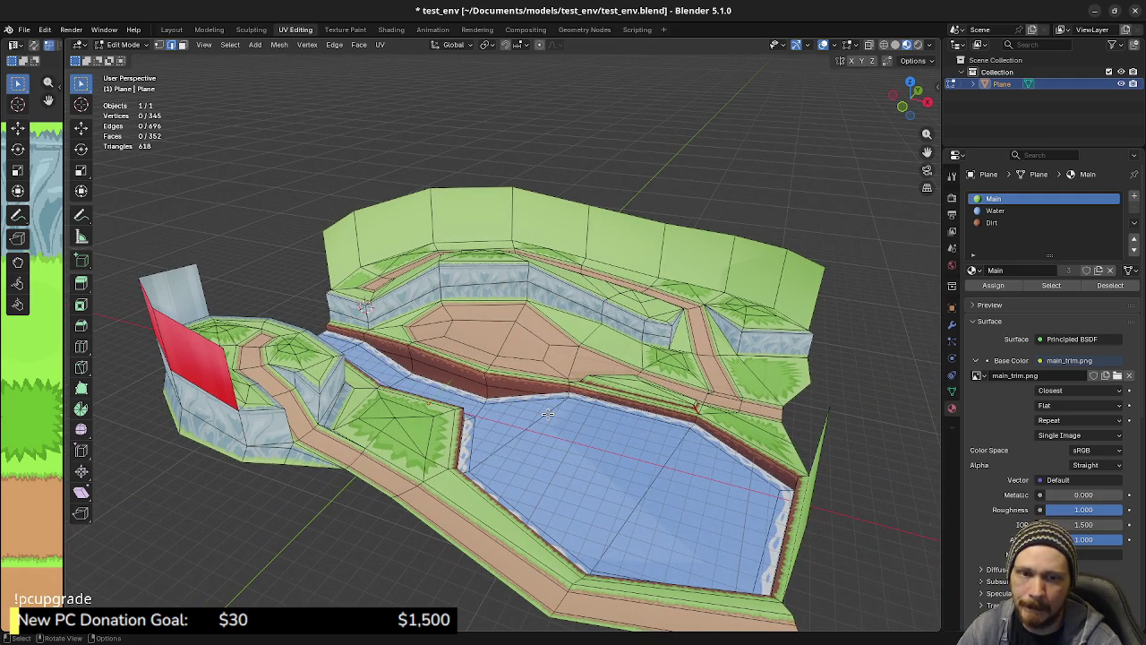
key(a)
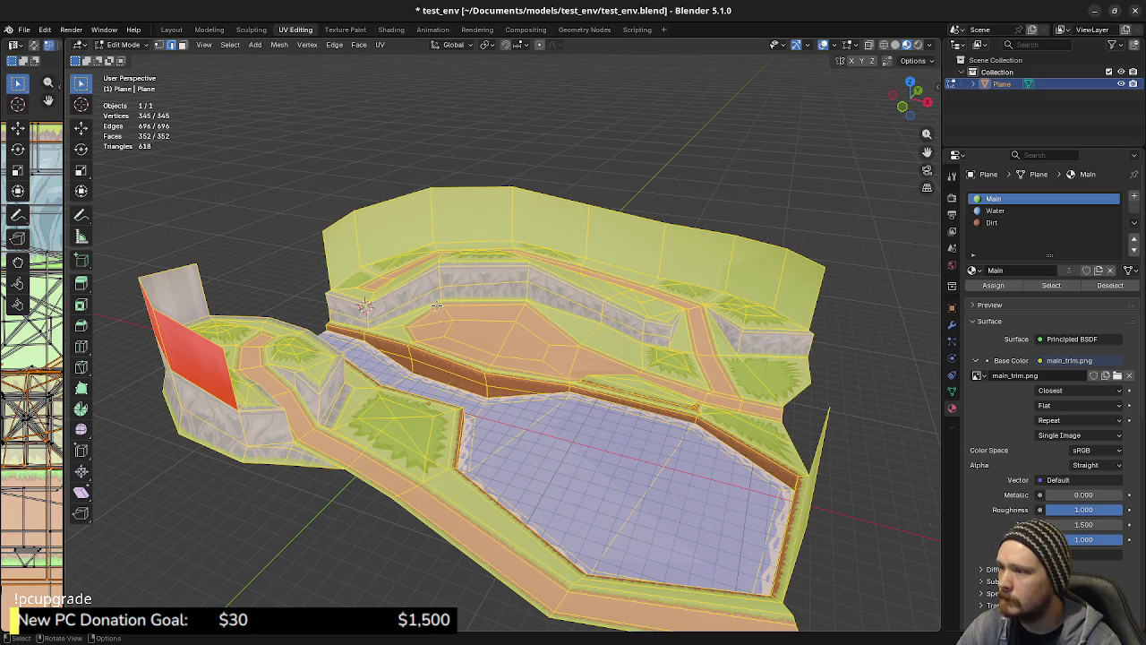
click(307, 45)
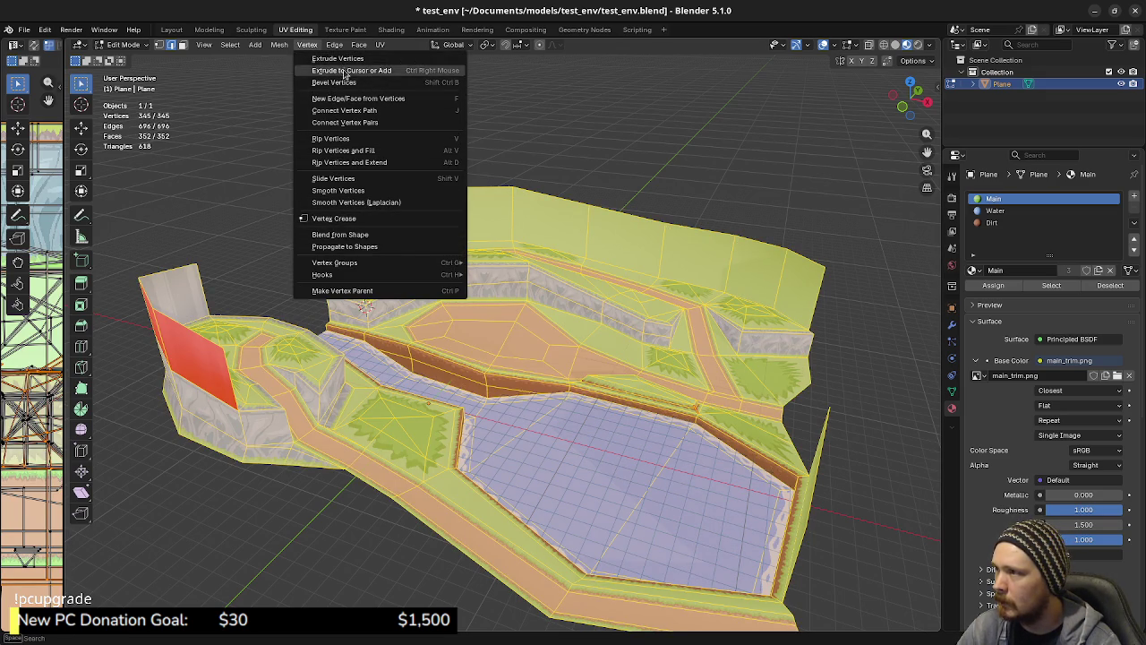
key(Tab)
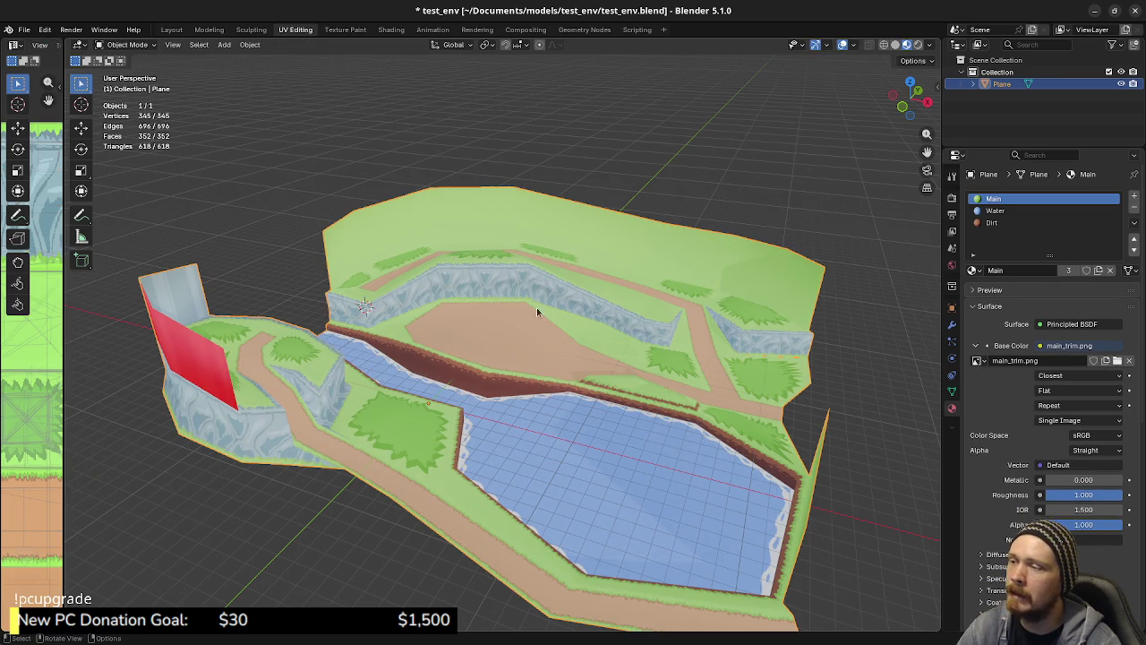
Try Randomize Transform on the terrain, then undo it
key(F3)
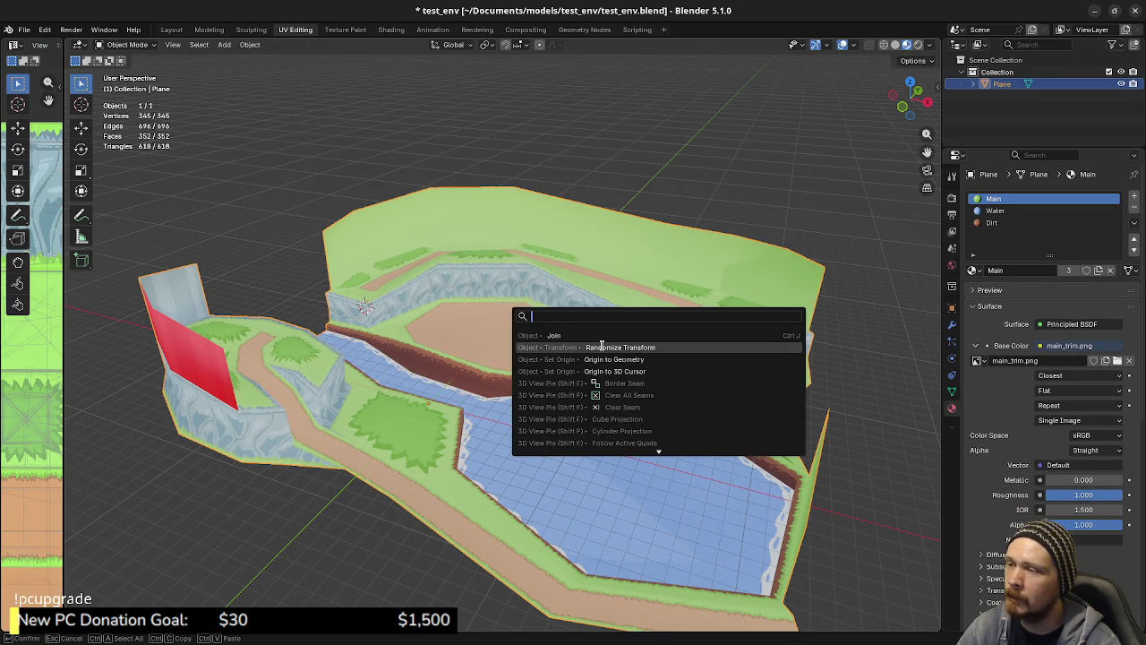
click(602, 347)
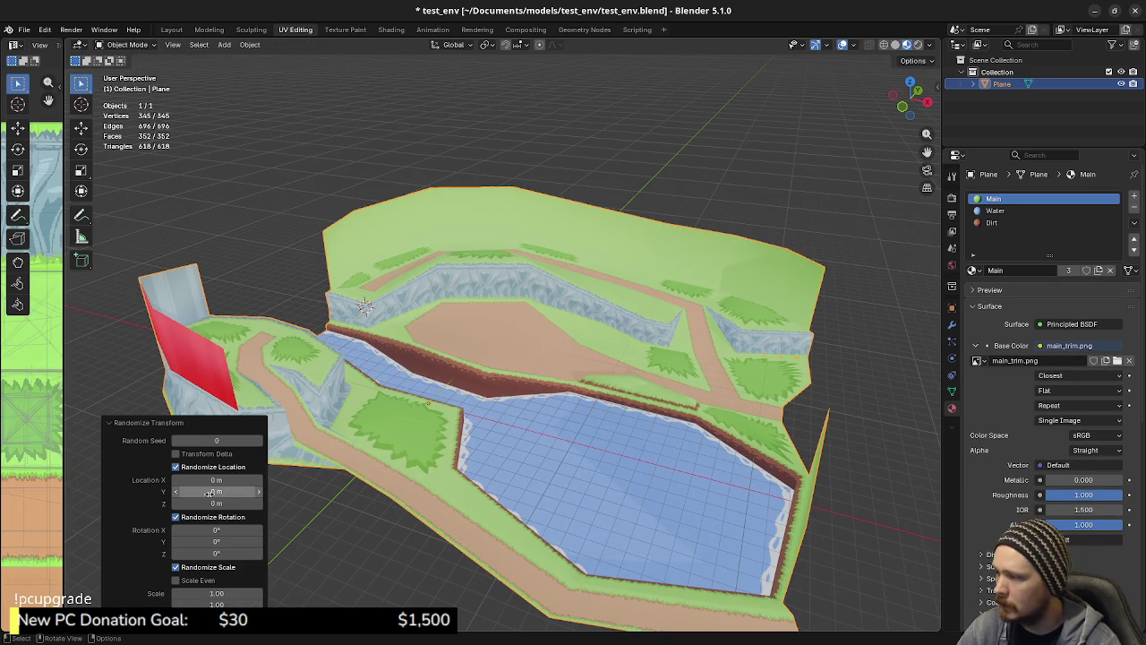
mouse_move(216, 491)
mouse_down()
mouse_move(229, 492)
mouse_move(216, 491)
mouse_up()
key(ctrl+z)
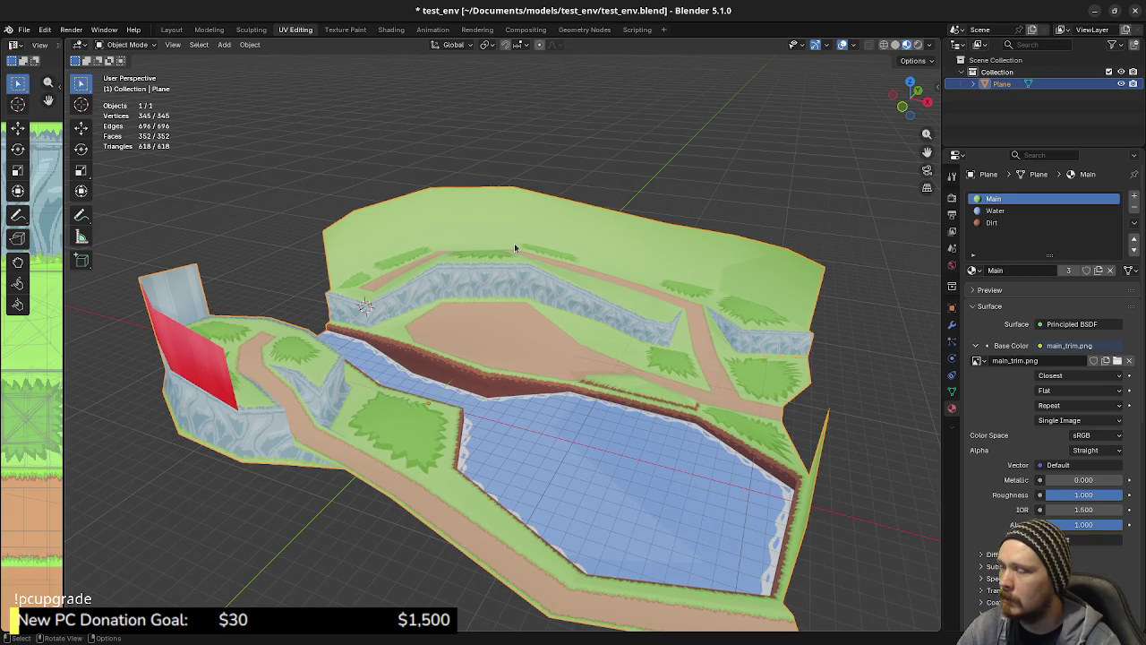
Run Randomize Transform again with Location Y and Z set to 0 m
key(F3)
click(468, 179)
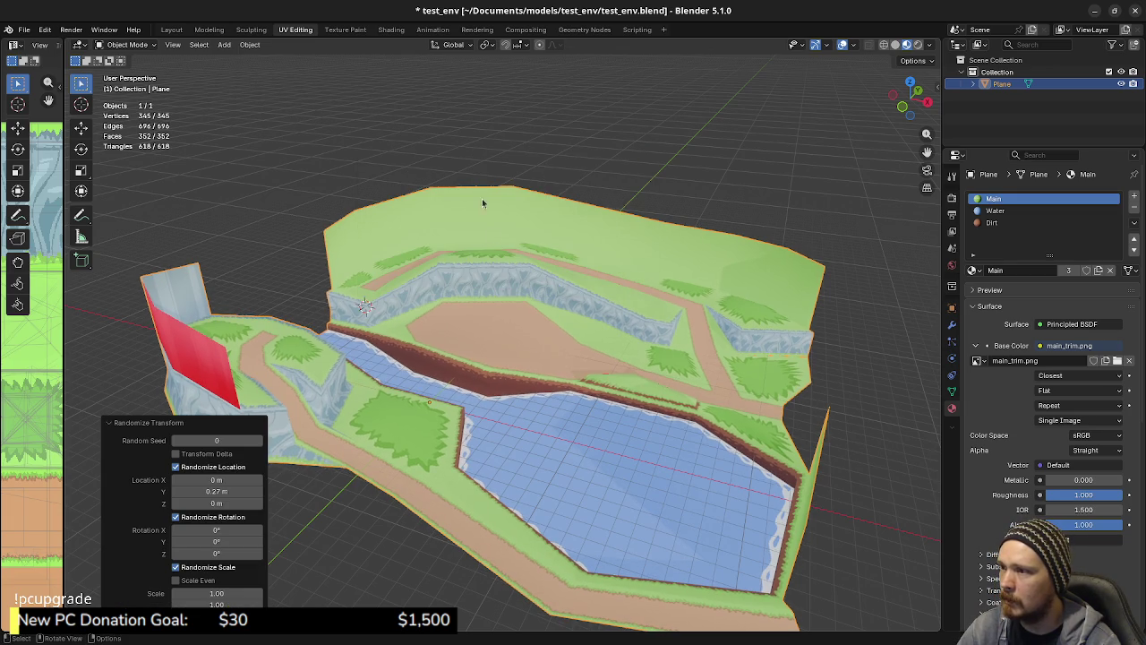
click(217, 490)
text(0)
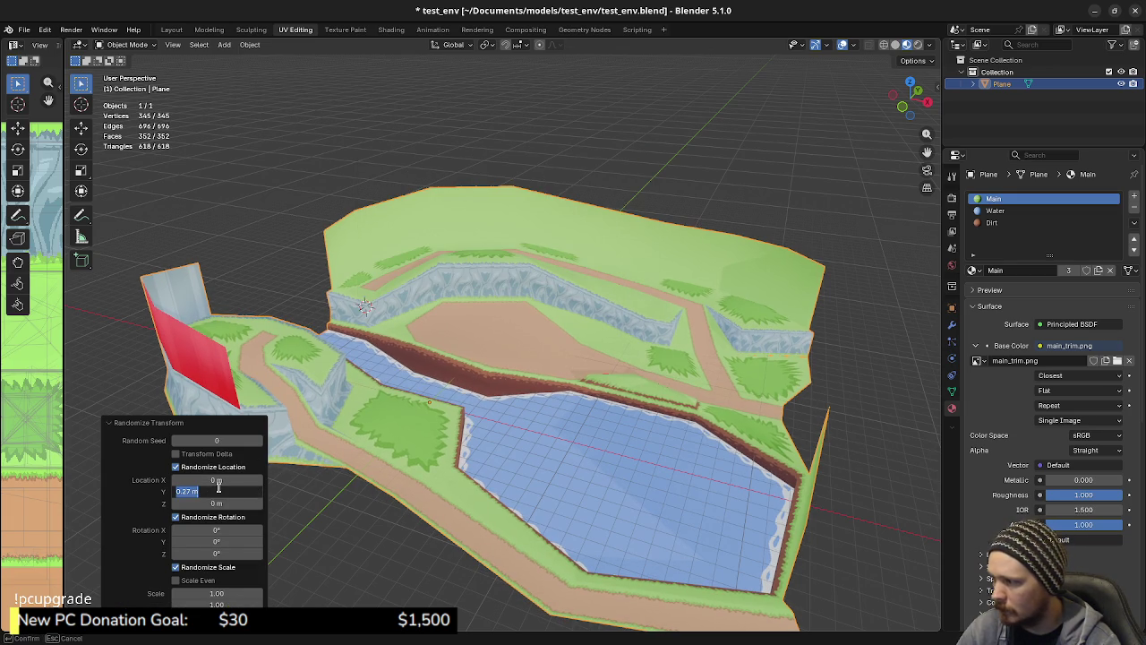
key(Return)
mouse_move(217, 503)
mouse_down()
mouse_move(260, 503)
mouse_move(179, 503)
mouse_move(222, 504)
mouse_move(210, 503)
mouse_up()
click(209, 503)
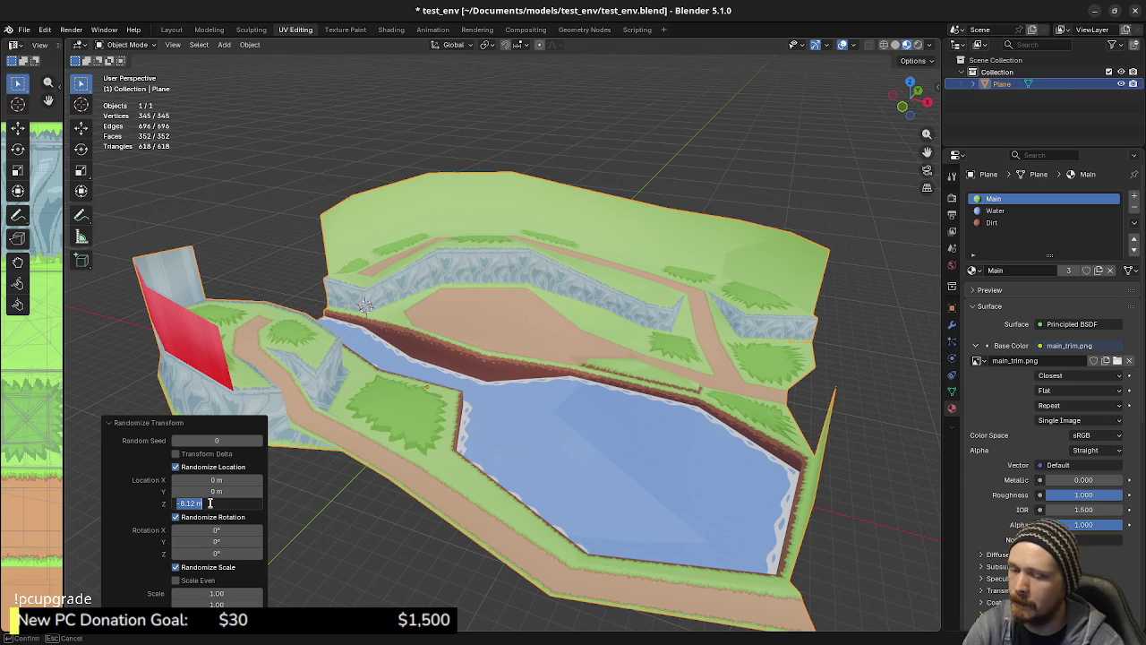
text(0)
key(Return)
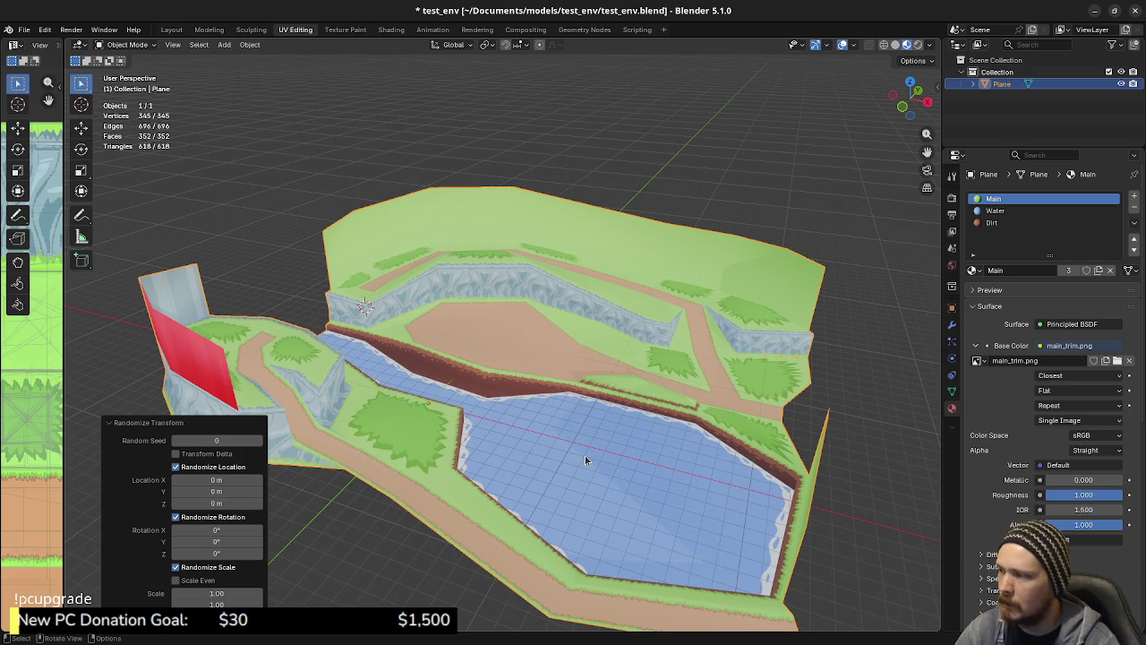
Reselect the terrain Plane and save test_env.blend
mouse_move(586, 460)
middle_down()
mouse_move(560, 464)
mouse_move(612, 450)
middle_up()
key(alt+a)
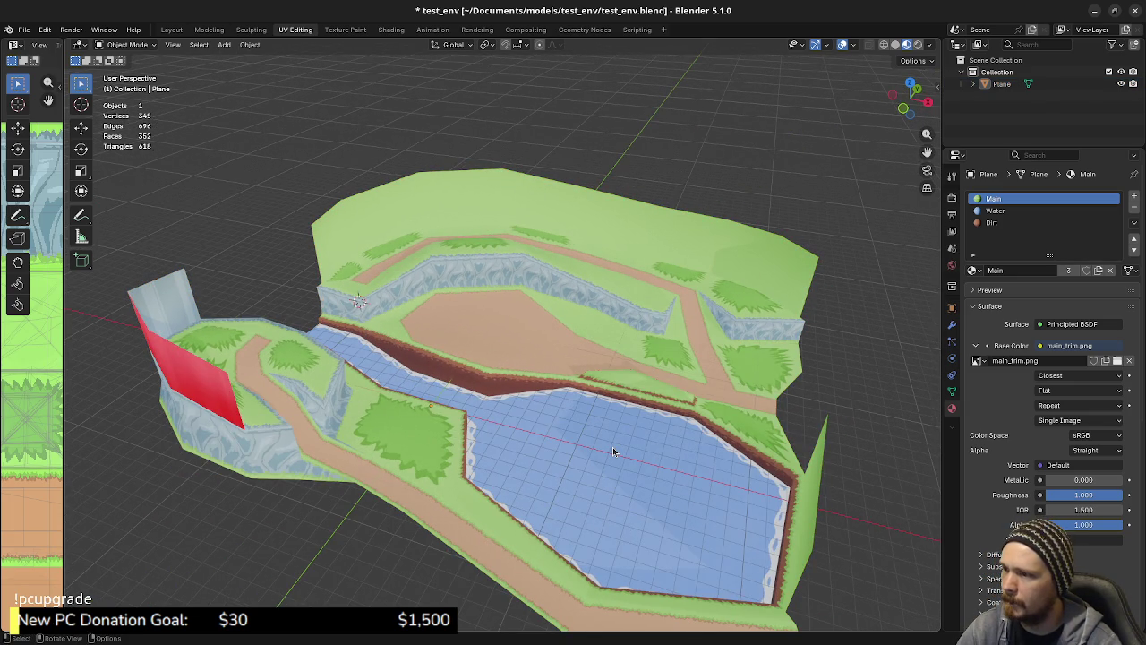
click(613, 450)
key(ctrl+s)
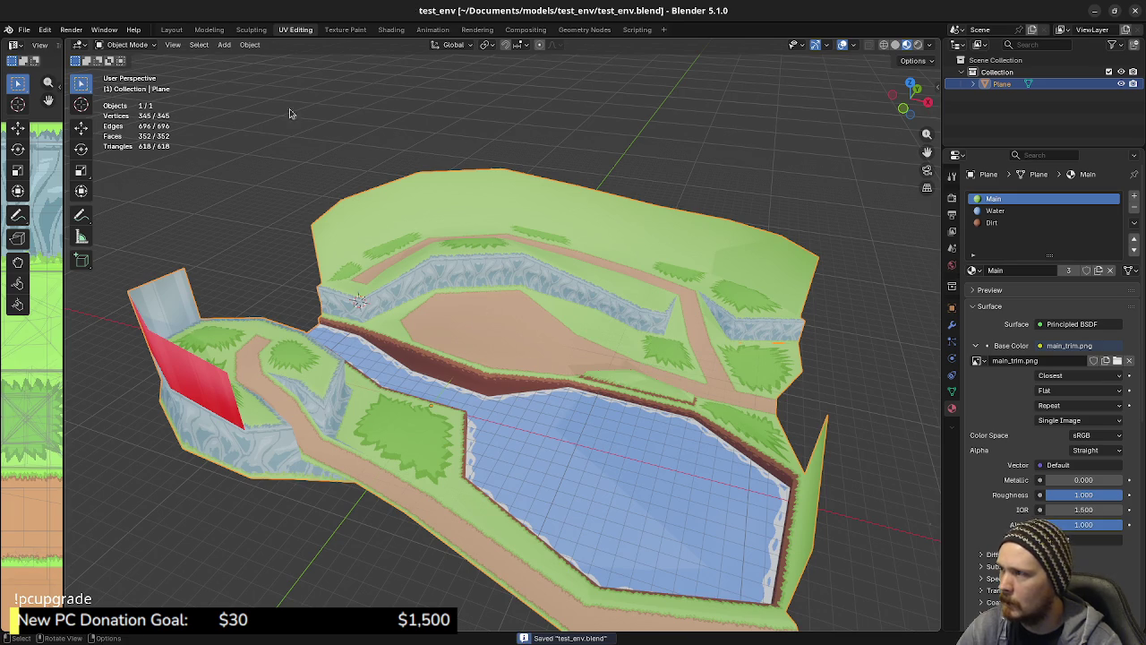
key(Tab)
key(alt+a)
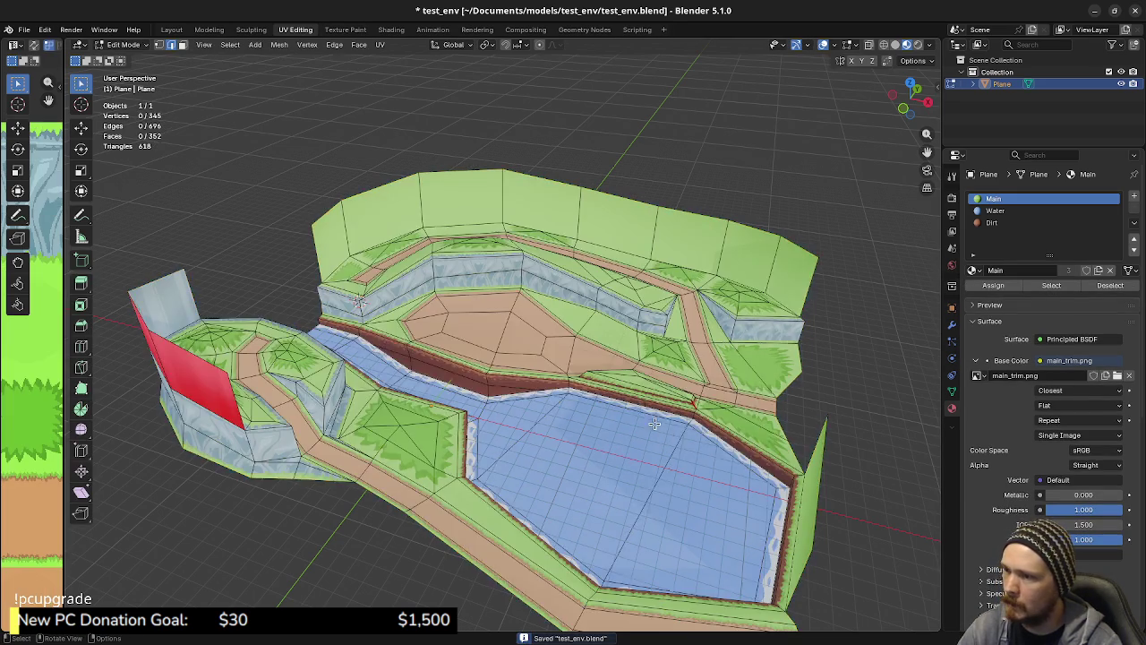
middle_drag(539, 244, 638, 423)
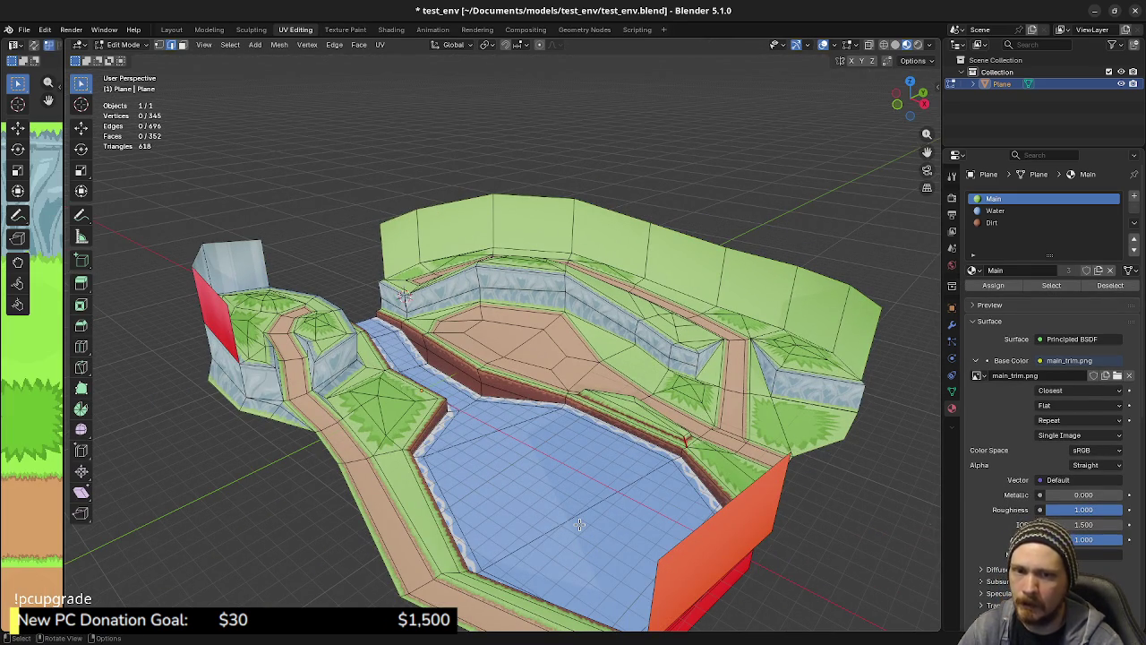
key(F3)
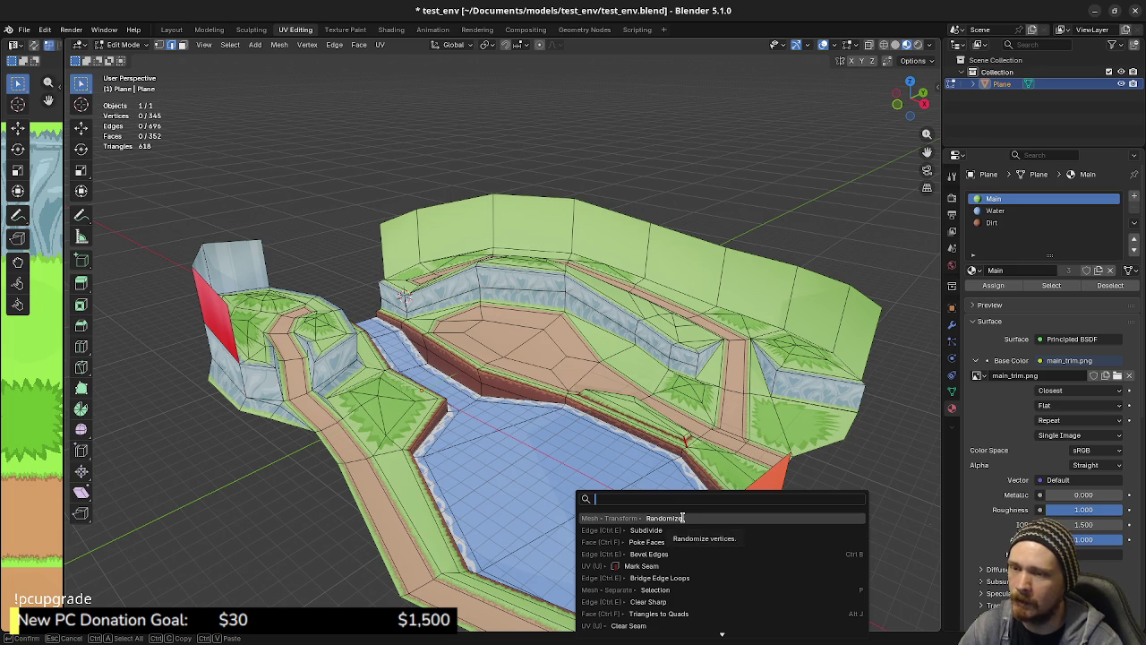
click(682, 518)
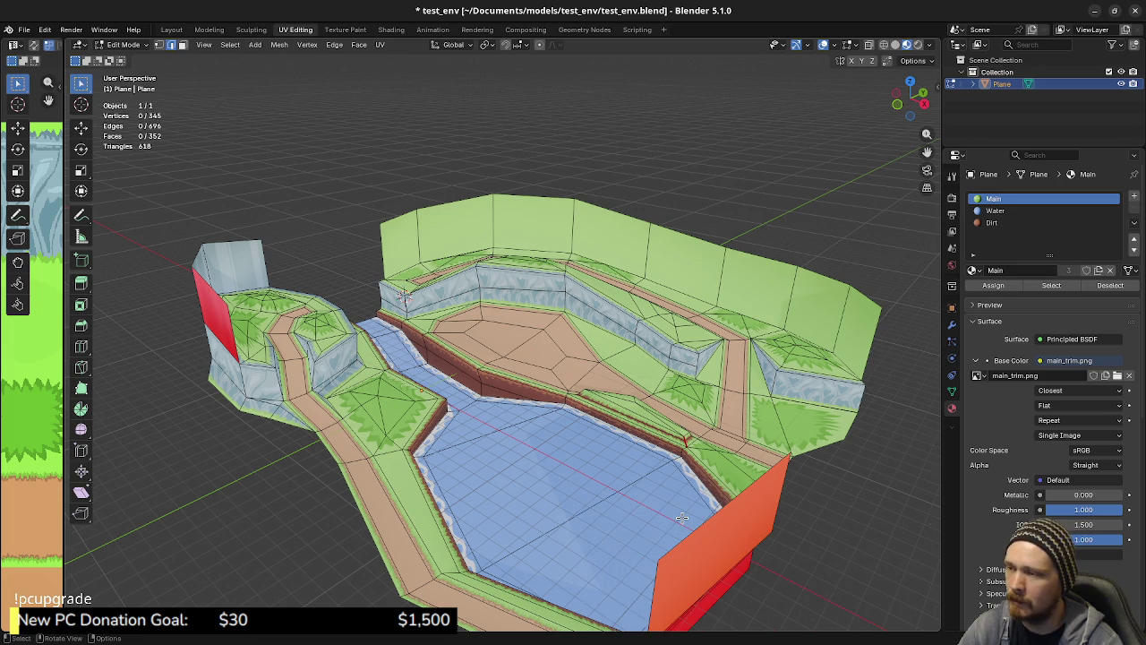
key(a)
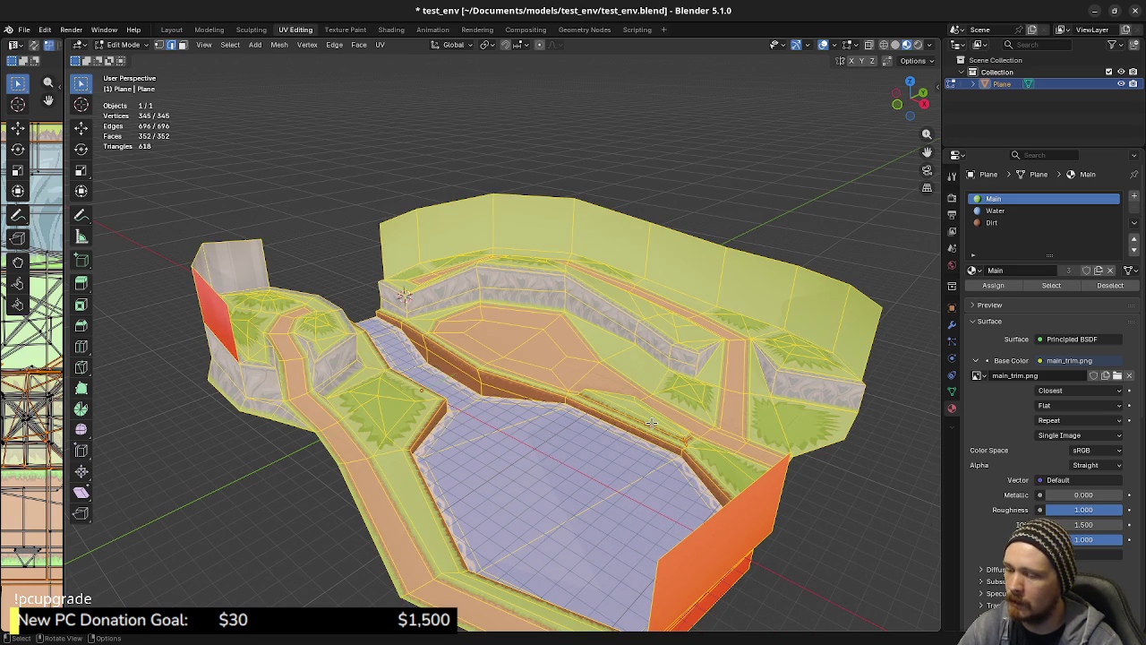
key(F3)
click(745, 451)
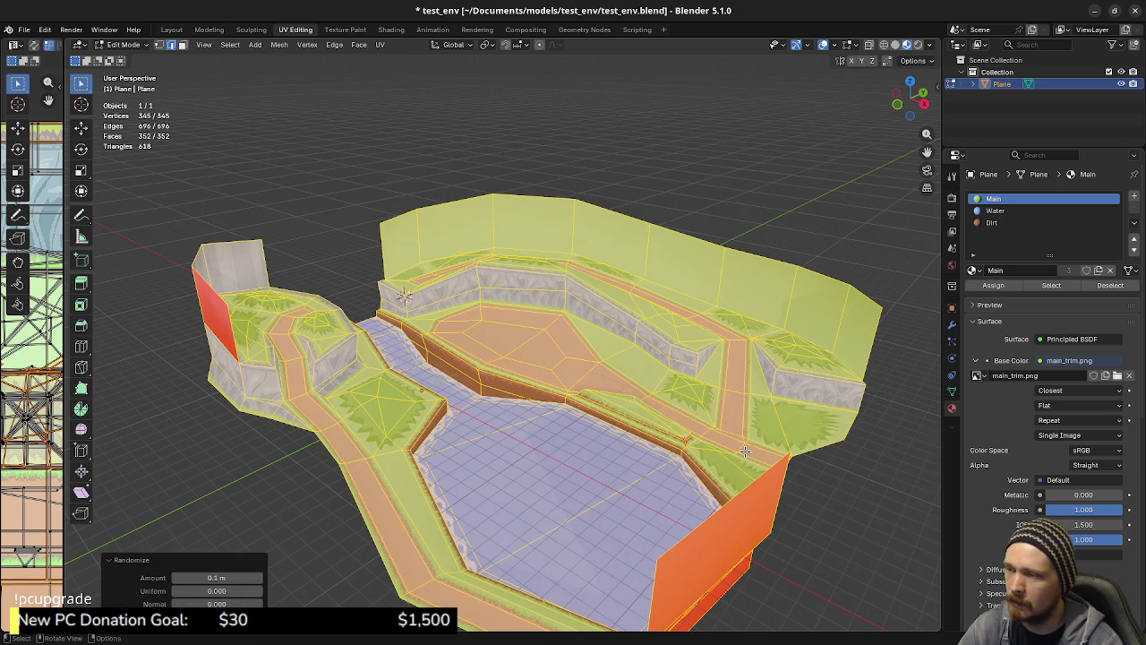
mouse_move(216, 578)
mouse_down()
mouse_move(340, 577)
mouse_move(213, 577)
mouse_move(263, 603)
mouse_move(242, 577)
mouse_move(223, 577)
mouse_up()
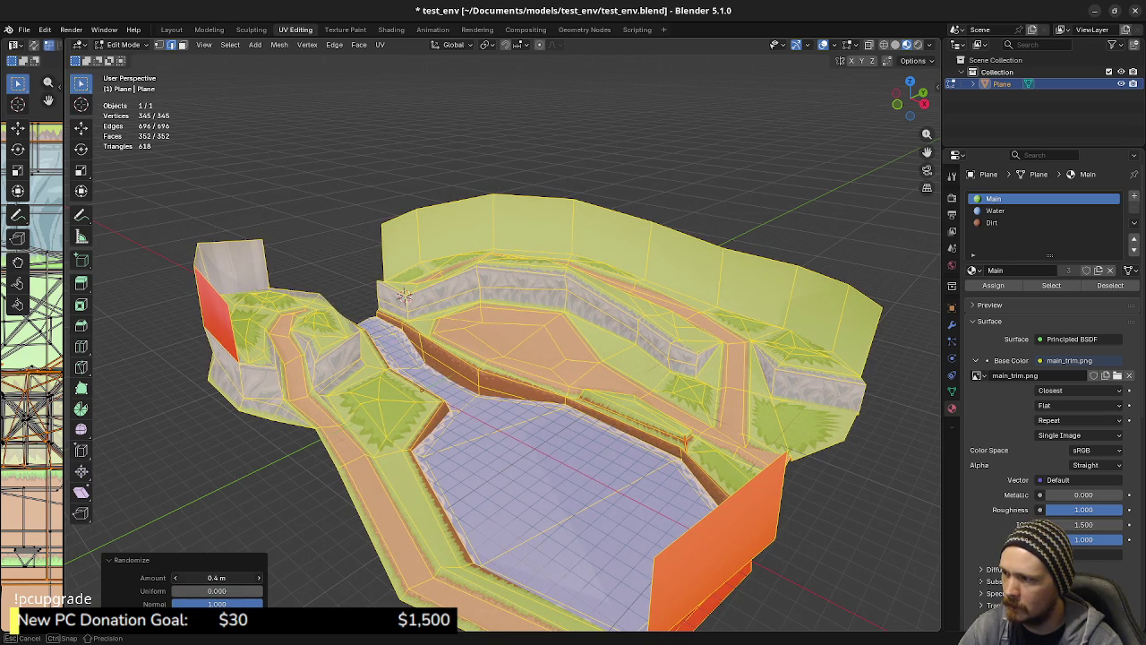
mouse_move(483, 573)
middle_down()
mouse_move(439, 485)
mouse_move(289, 480)
mouse_move(320, 504)
mouse_move(221, 507)
mouse_move(353, 493)
mouse_move(396, 506)
middle_up()
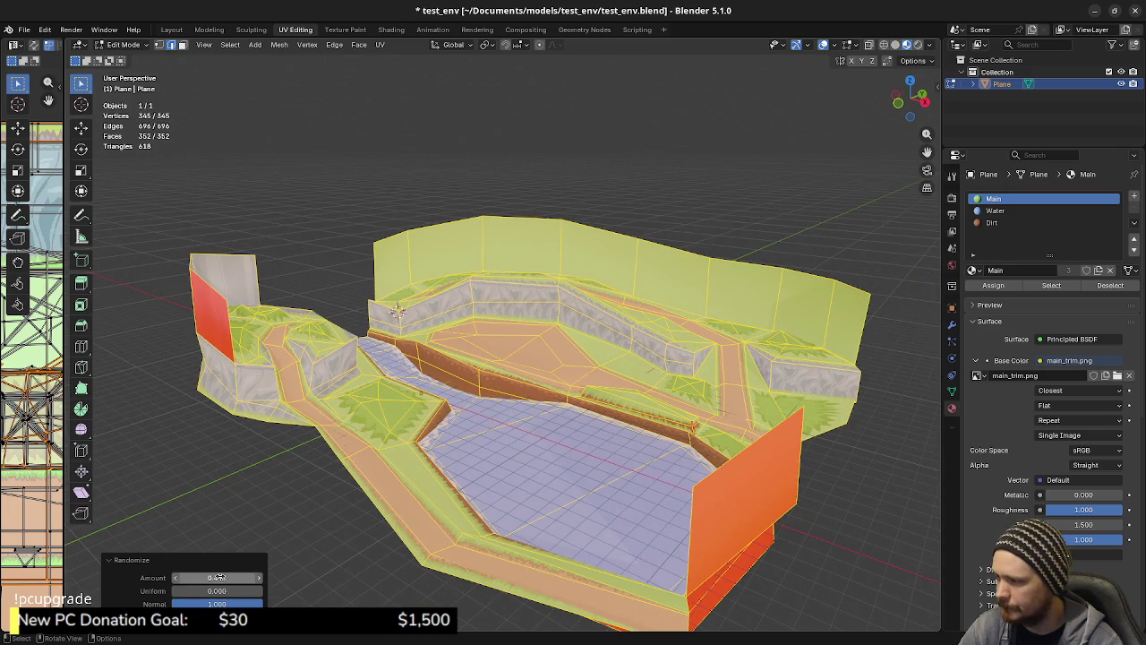
key(ctrl+z)
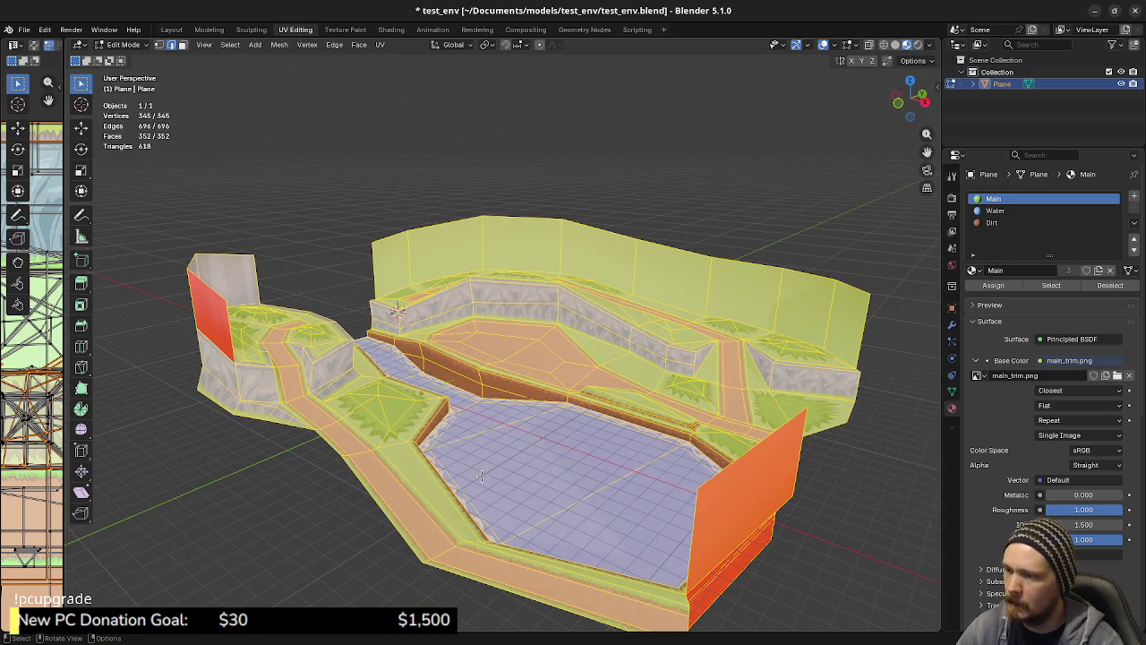
key(Tab)
mouse_move(392, 454)
middle_down()
mouse_move(556, 486)
mouse_move(530, 486)
middle_up()
key(ctrl+s)
mouse_move(429, 442)
middle_down()
mouse_move(420, 473)
mouse_move(496, 454)
mouse_move(504, 474)
mouse_move(413, 486)
mouse_move(511, 425)
mouse_move(392, 404)
mouse_move(592, 402)
mouse_move(521, 386)
mouse_move(492, 363)
mouse_move(430, 360)
mouse_move(561, 407)
mouse_move(455, 392)
mouse_move(600, 464)
mouse_move(282, 360)
middle_up()
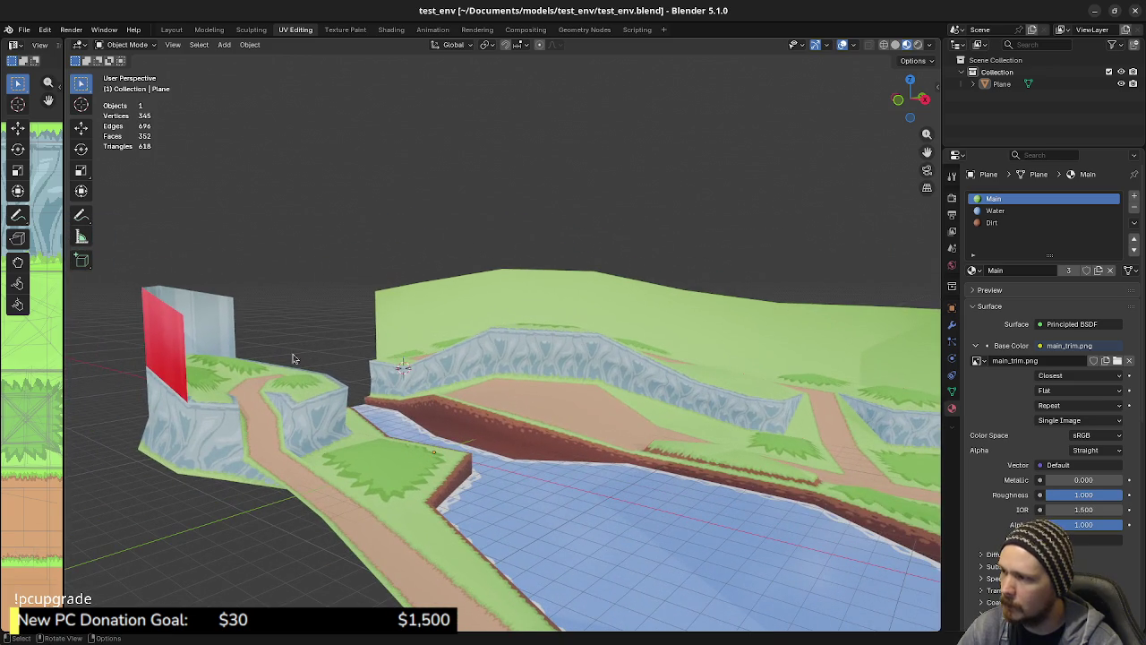
mouse_move(473, 417)
middle_down()
mouse_move(435, 406)
mouse_move(549, 472)
mouse_move(575, 449)
mouse_move(663, 438)
mouse_move(601, 435)
mouse_move(670, 383)
mouse_move(425, 498)
mouse_move(559, 487)
middle_up()
Enter edit mode on the terrain Plane and move a vertex along Z with resized proportional falloff
click(550, 408)
key(Tab)
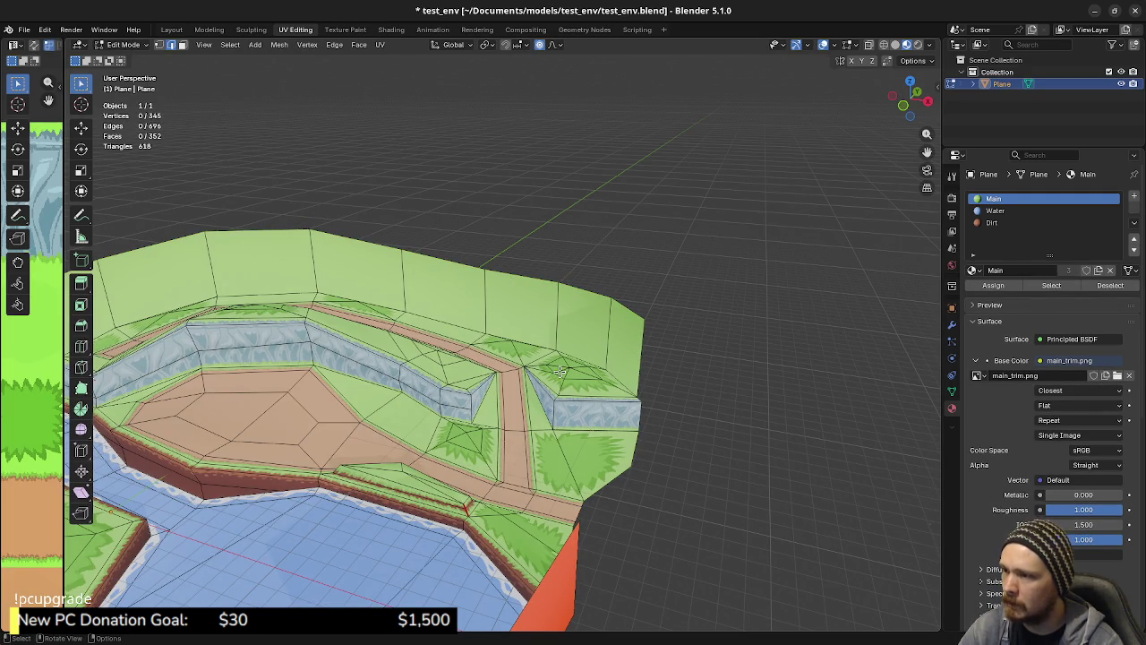
middle_drag(612, 387, 592, 372)
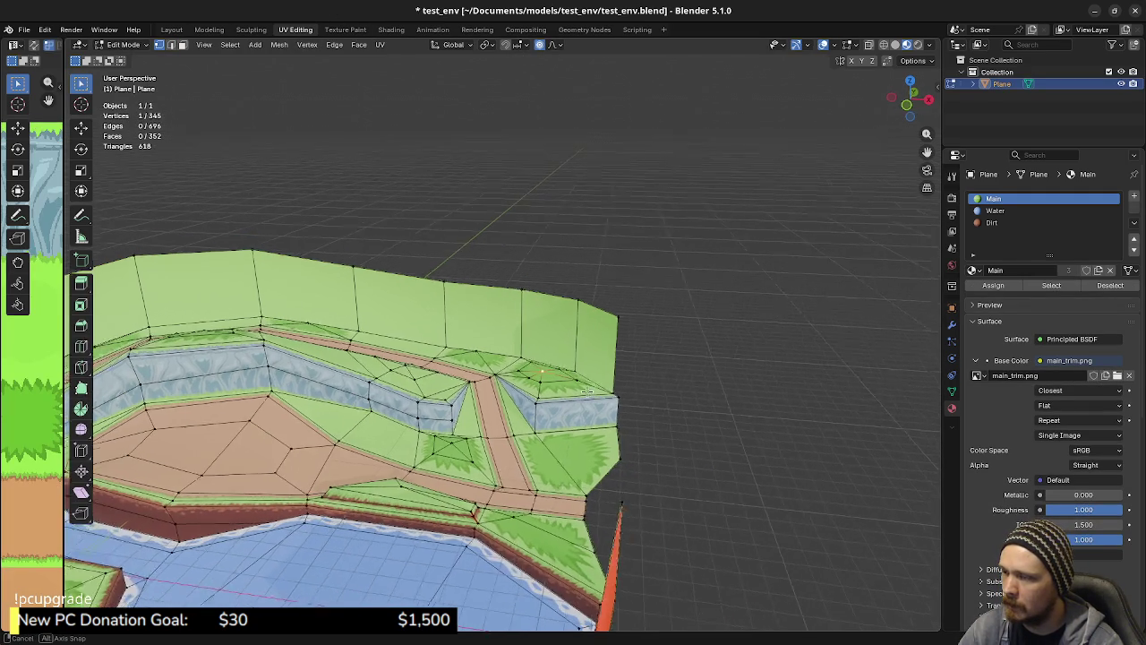
key(g)
key(z)
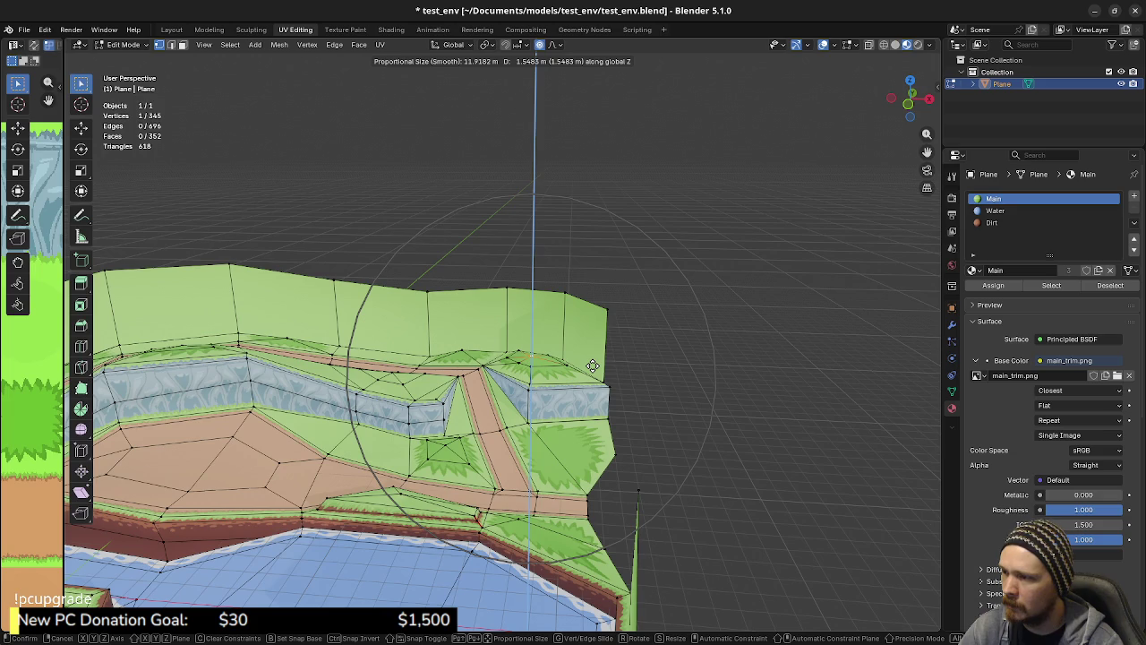
scroll(591, 363, down, 1)
scroll(592, 364, down, 1)
click(592, 364)
Undo the raise, lower the vertex instead, then undo again
middle_drag(592, 363, 583, 327)
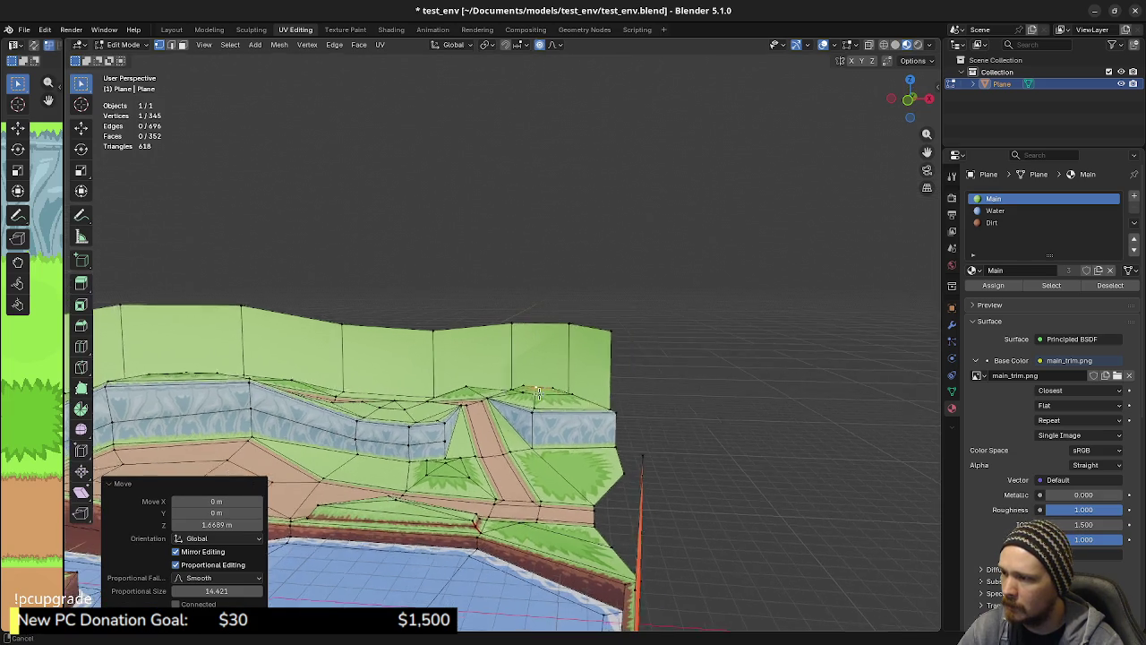
key(ctrl+z)
key(g)
key(z)
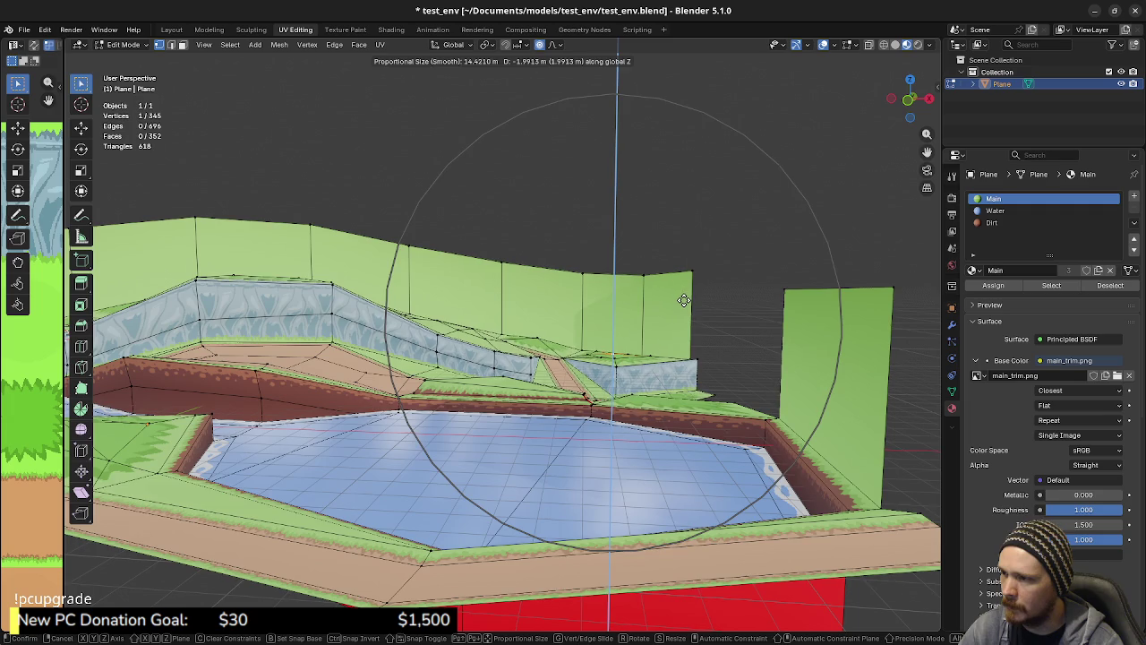
click(691, 333)
mouse_move(691, 333)
middle_down()
mouse_move(551, 331)
mouse_move(688, 440)
middle_up()
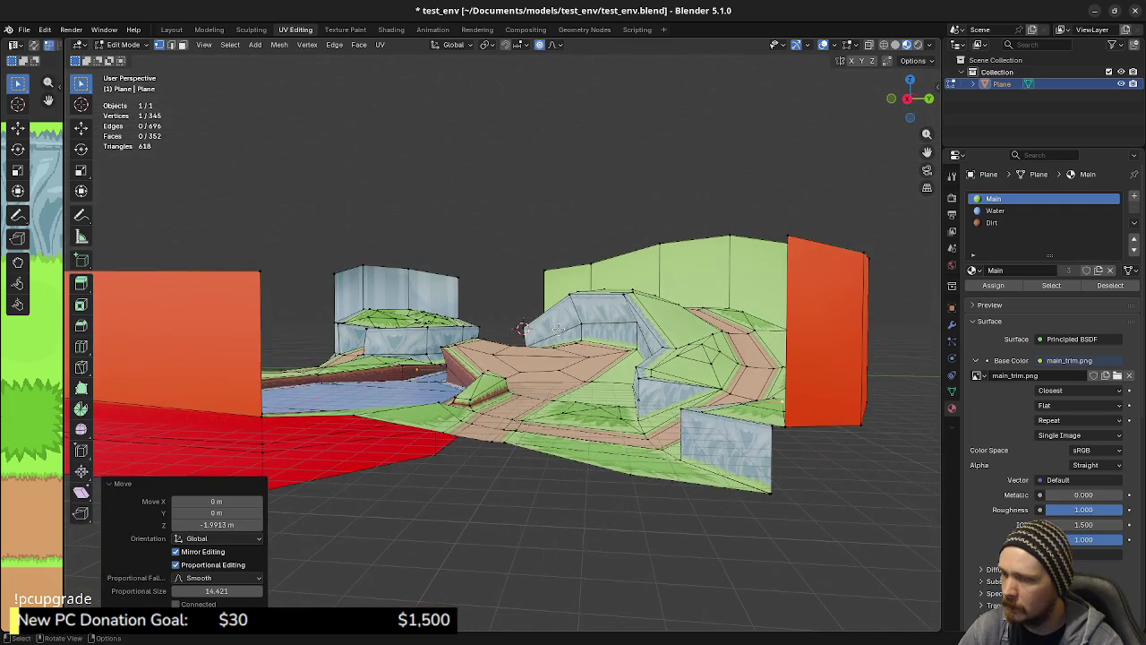
key(ctrl+z)
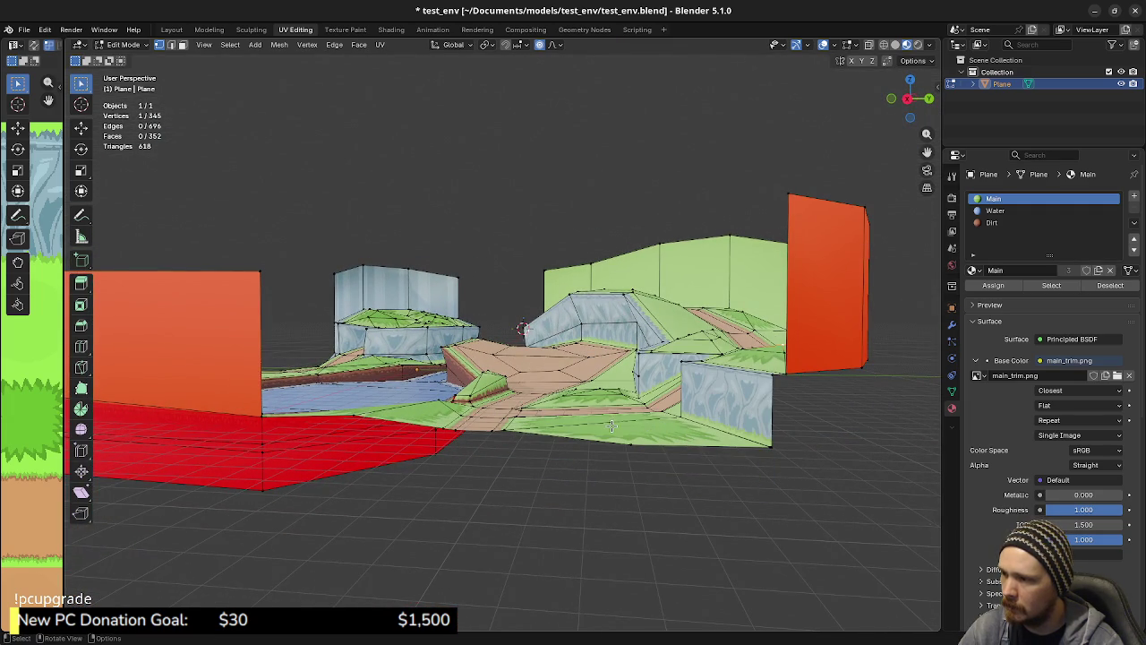
Adjust the selected vertices vertically, then start lowering another vertex 56.5289 m along Z
key(g)
key(z)
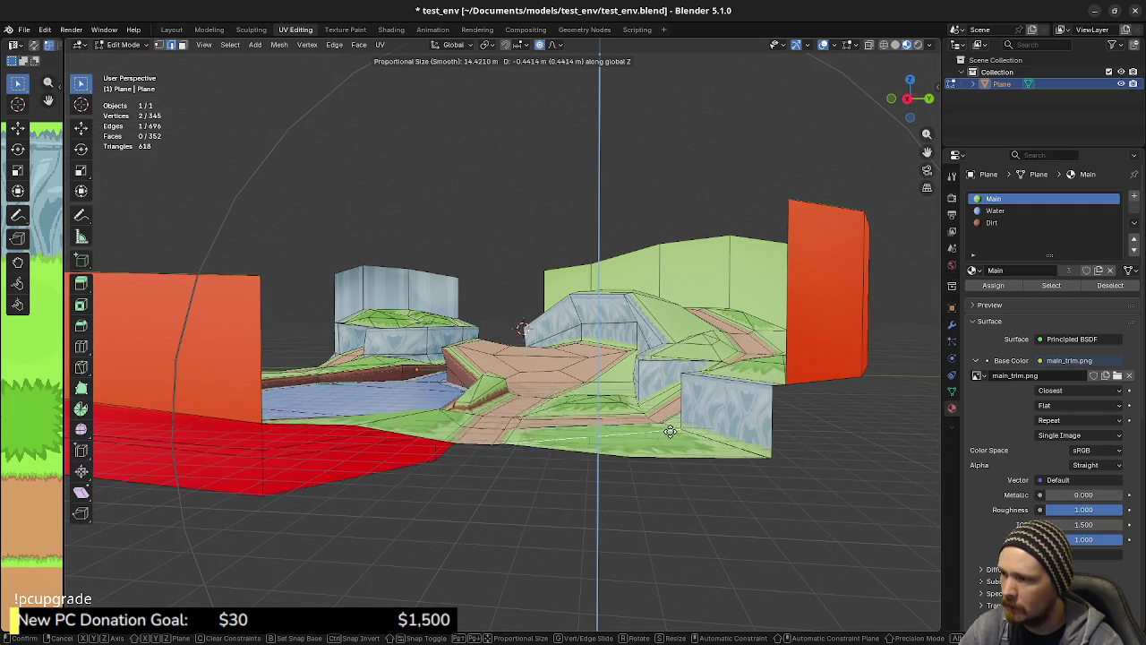
click(670, 444)
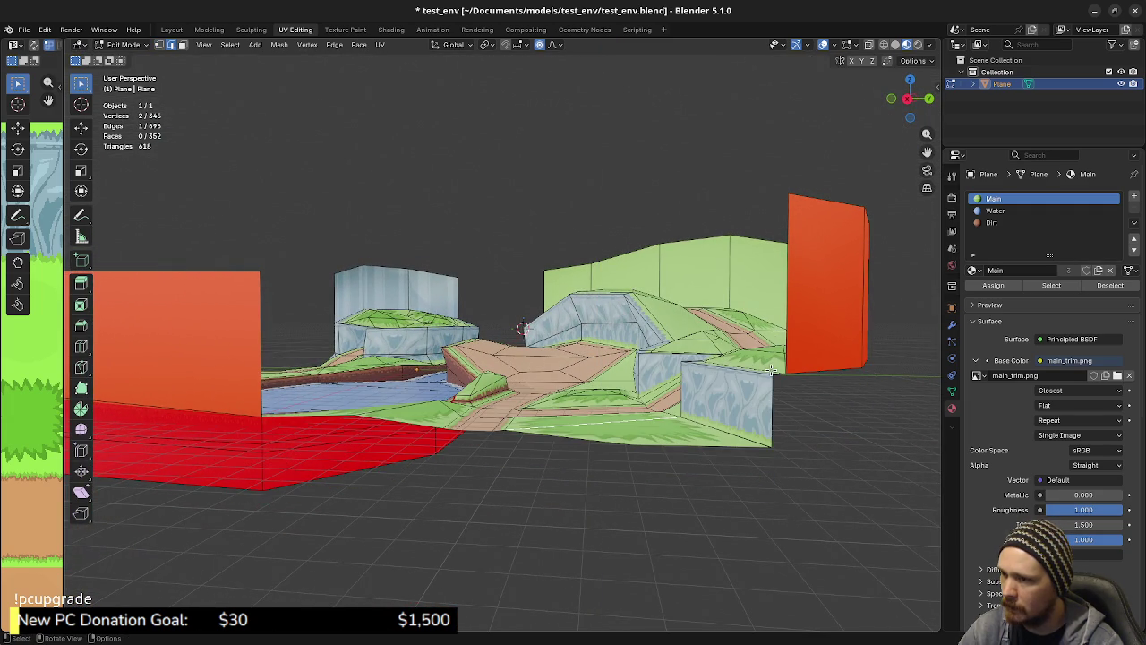
middle_drag(728, 376, 746, 403)
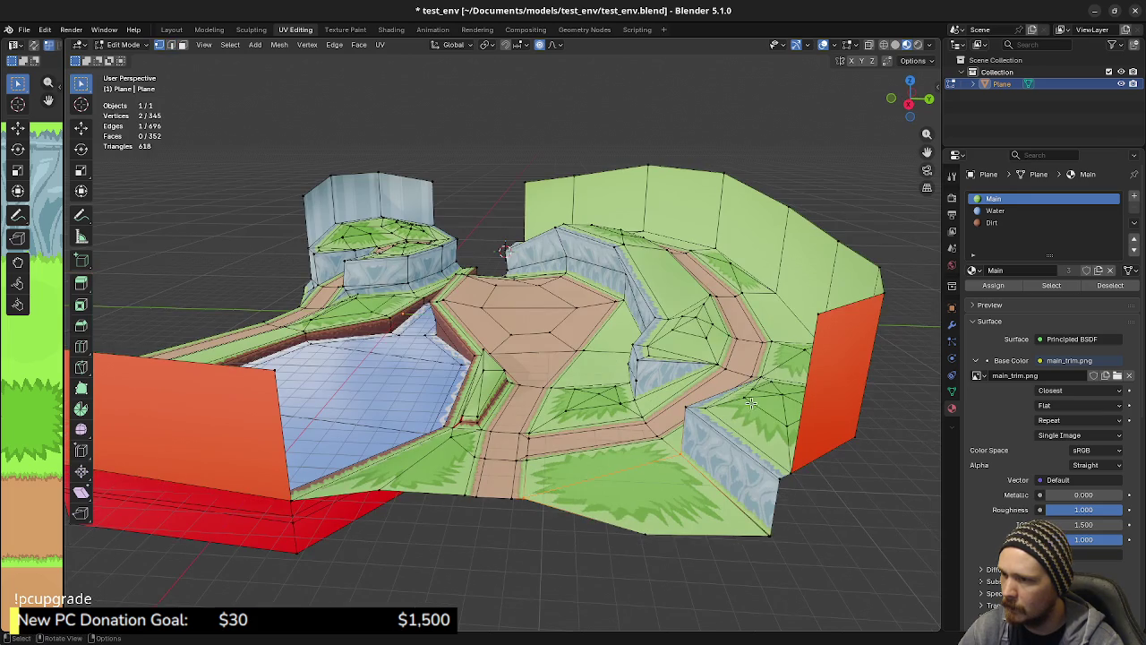
click(781, 394)
key(g)
key(z)
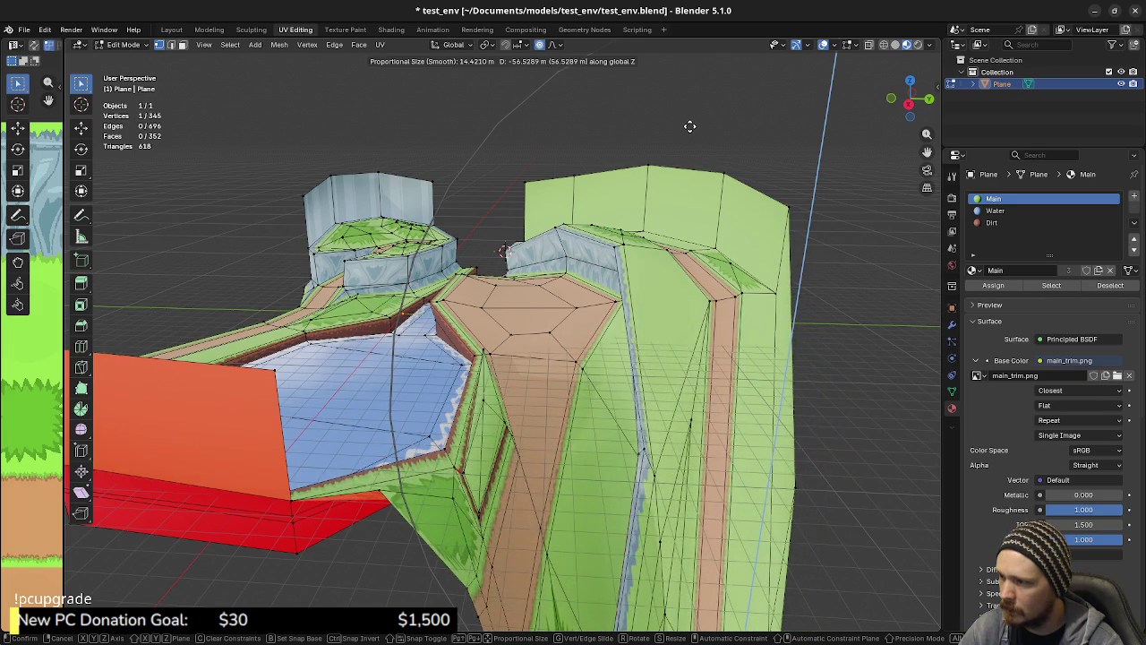
Cancel the height move, reset the selection and re-enter Edit Mode in edge select mode
key(Escape)
middle_drag(609, 374, 647, 370)
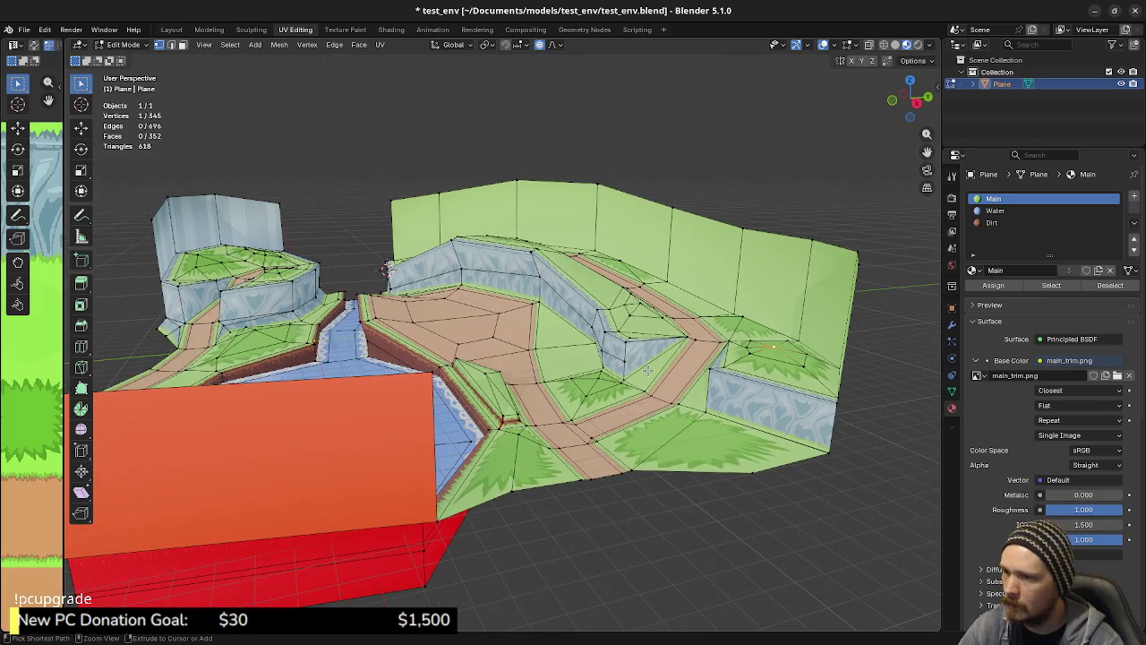
key(2)
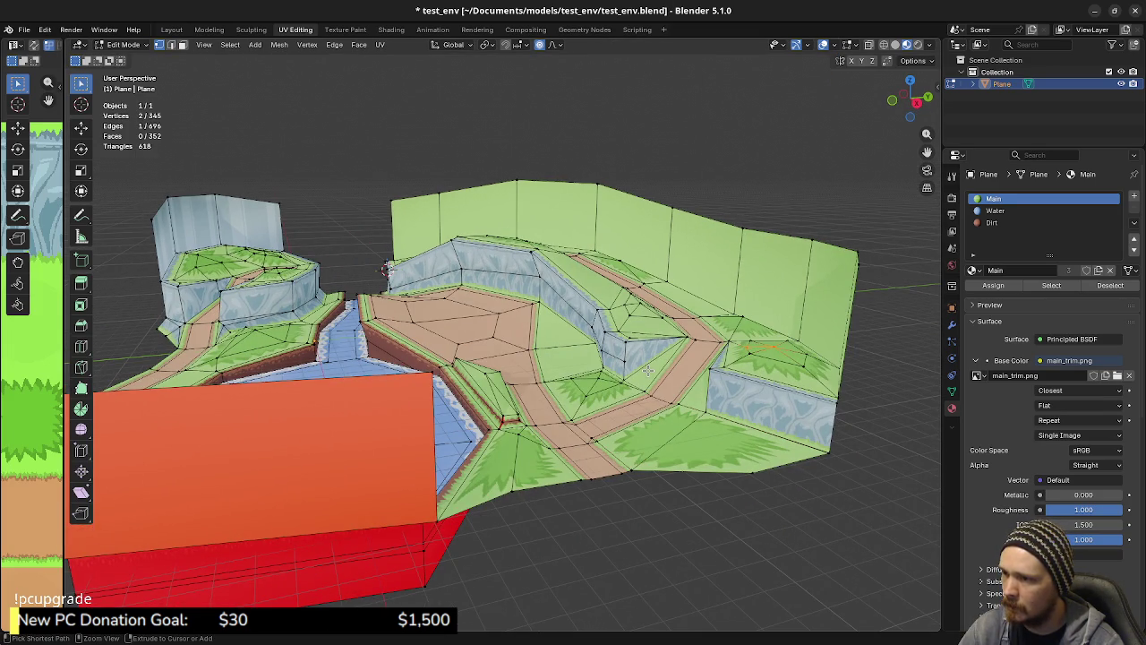
key(a)
key(alt+a)
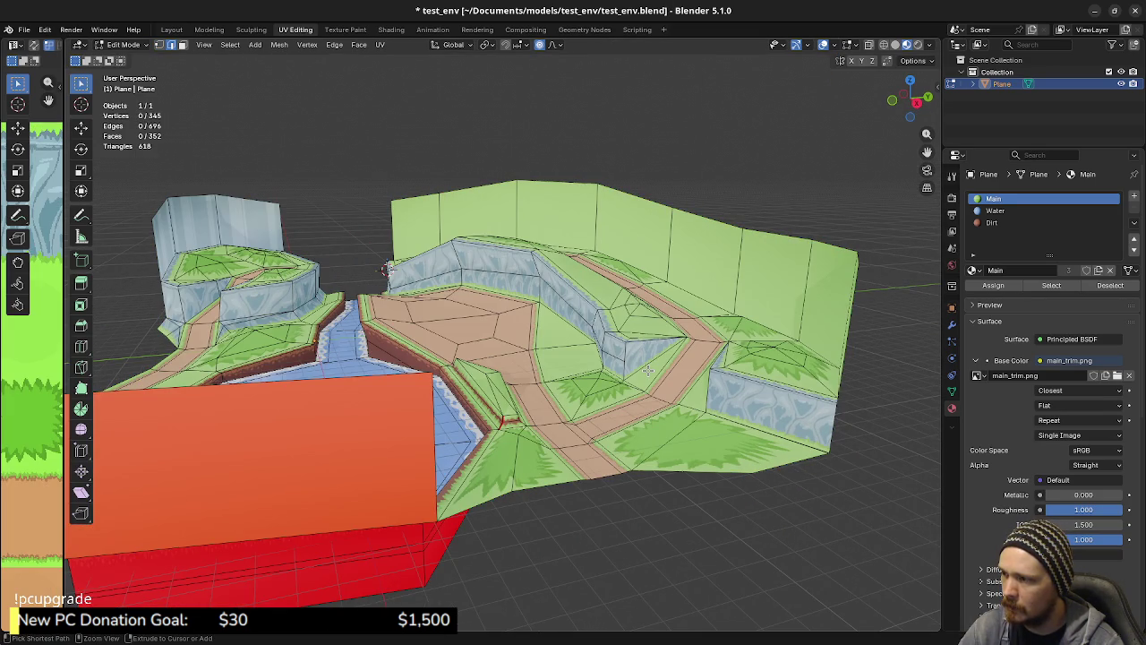
key(Tab)
key(Tab)
key(a)
key(Tab)
key(Tab)
key(Tab)
key(alt+a)
key(a)
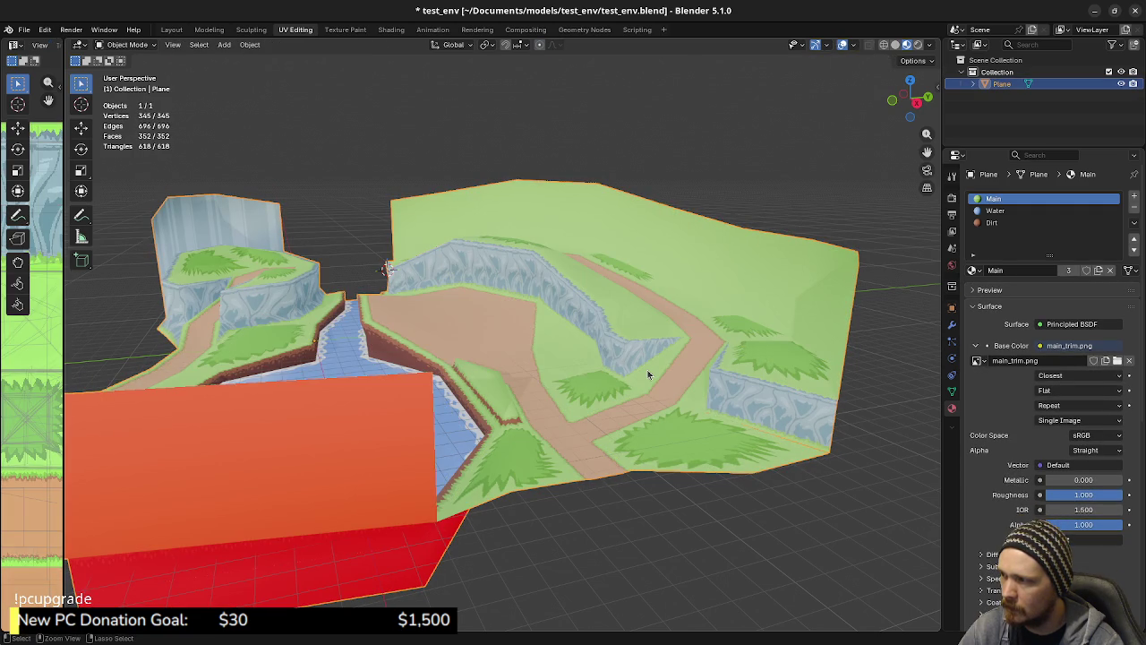
key(Tab)
key(Tab)
key(Tab)
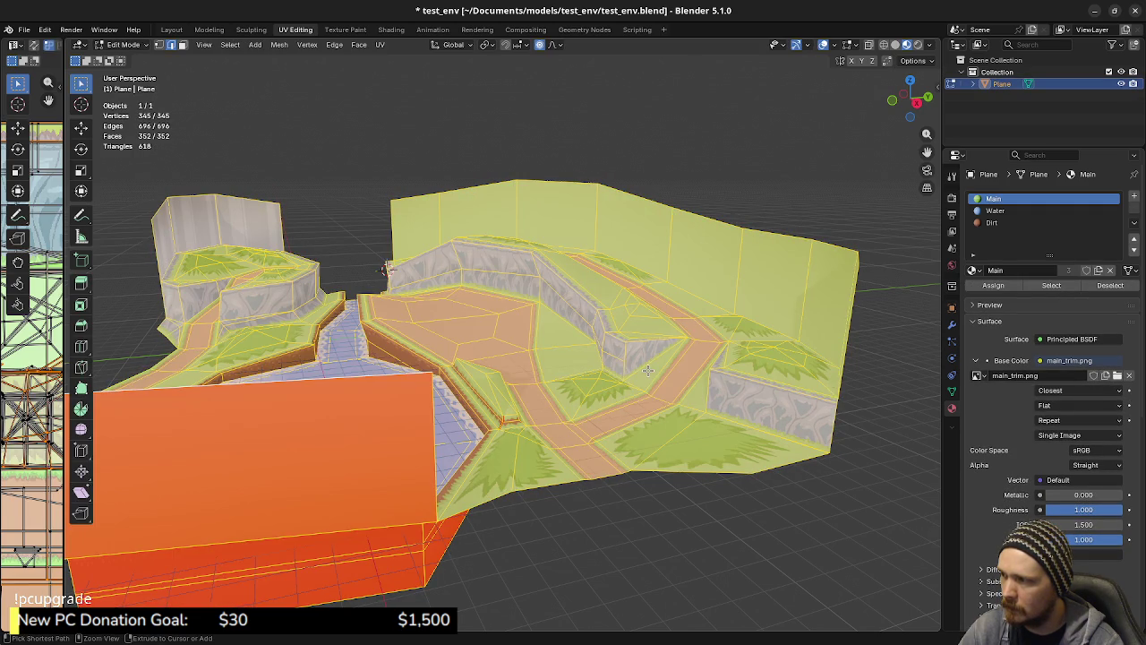
Try deleting a cliff wall face near the pond, then undo the deletion
middle_drag(472, 356, 547, 328)
click(547, 328)
ctrl+click(547, 329)
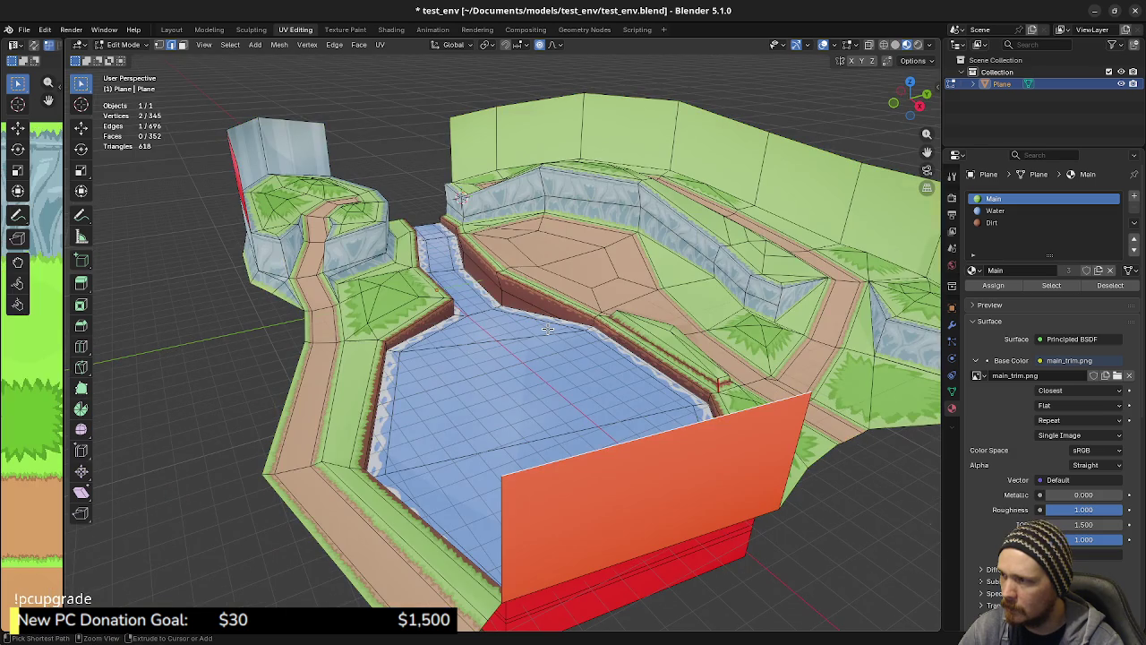
key(x)
click(547, 328)
key(ctrl+z)
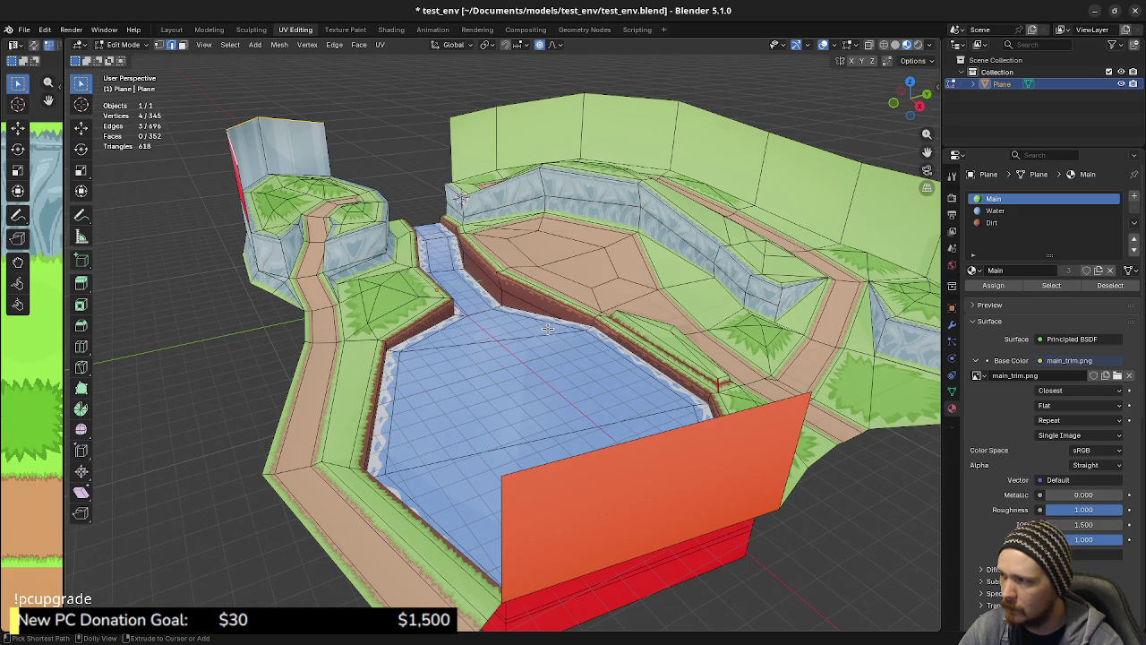
Clear the mesh selection and save test_env.blend
key(a)
key(alt+a)
key(ctrl+s)
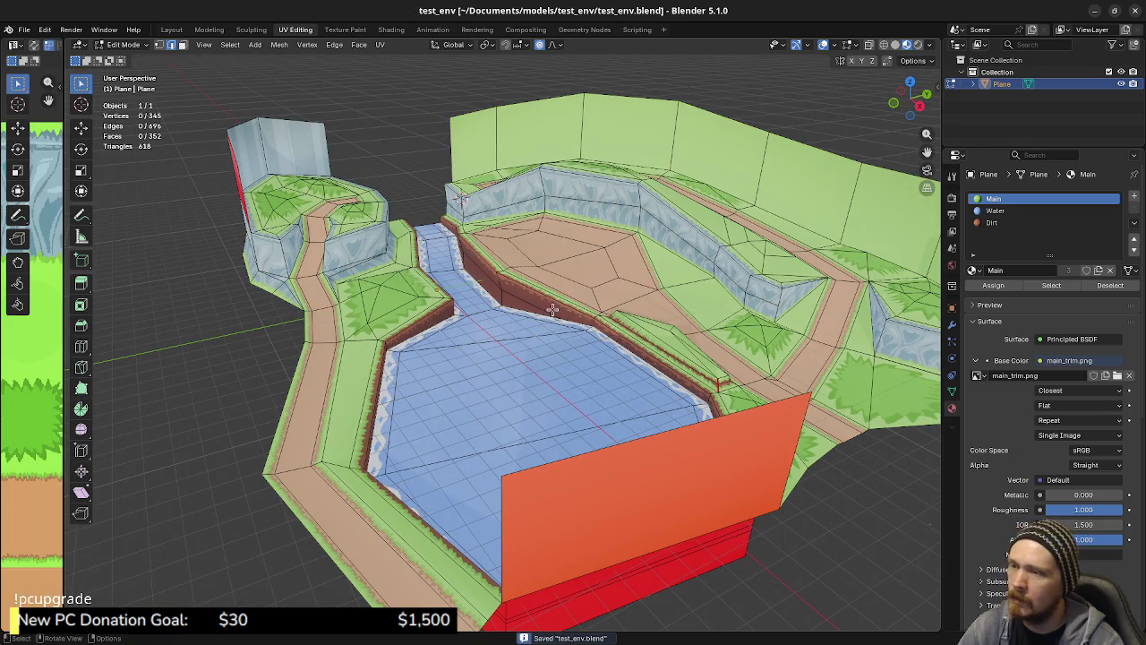
Select two inner cliff wall faces and, in top view, move that edge slightly higher
mouse_move(567, 319)
middle_down()
mouse_move(576, 247)
mouse_move(641, 260)
middle_up()
mouse_move(709, 284)
middle_down()
mouse_move(542, 318)
mouse_move(597, 321)
middle_up()
scroll(627, 300, up, 3)
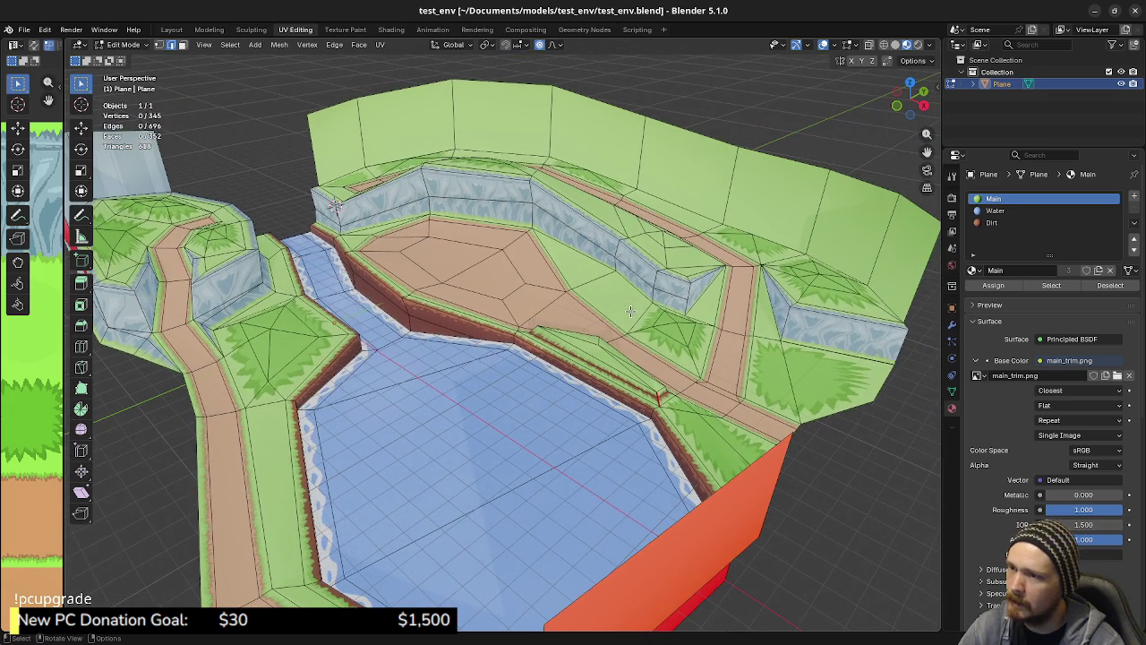
mouse_move(682, 315)
middle_down()
mouse_move(577, 286)
mouse_move(535, 308)
middle_up()
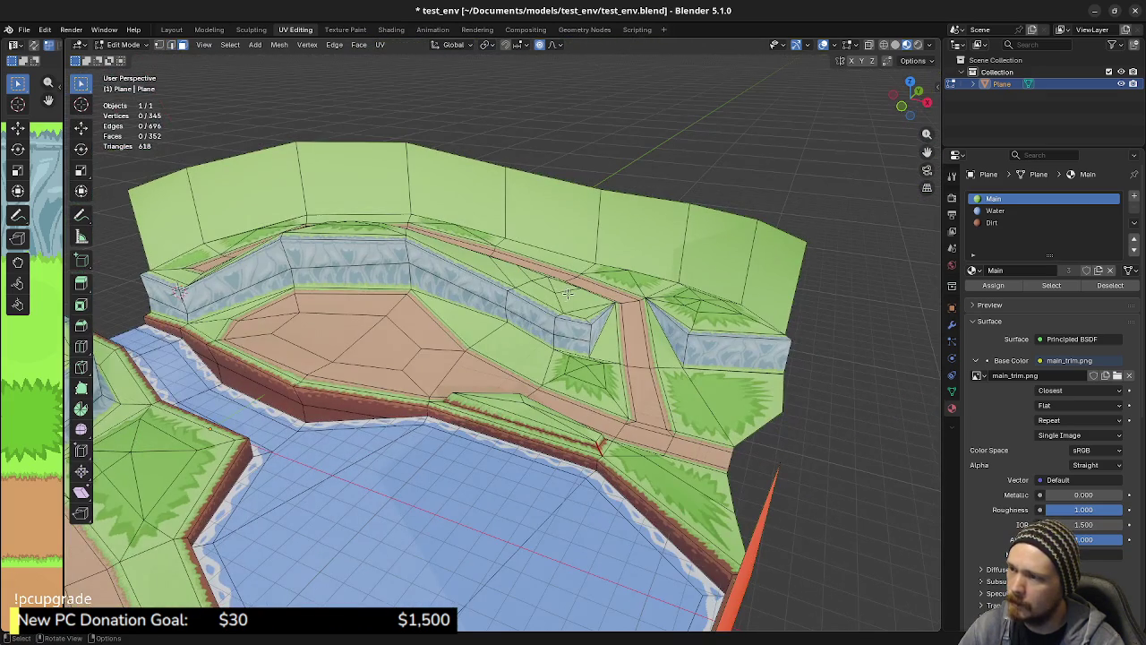
click(534, 308)
shift+click(519, 321)
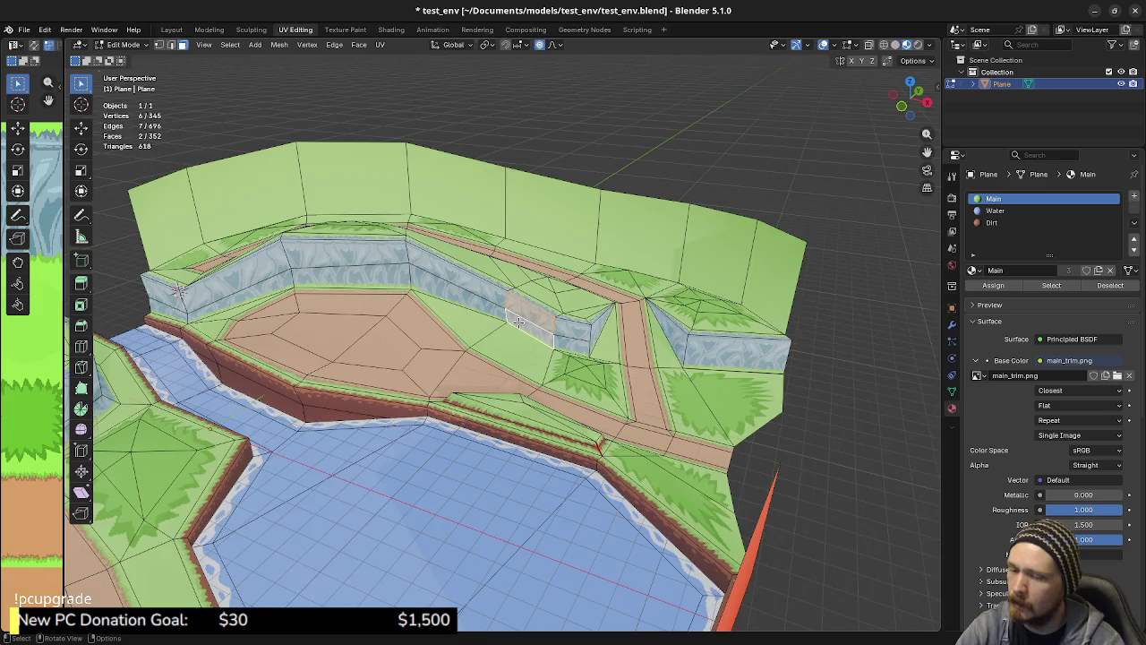
key(KP_7)
key(g)
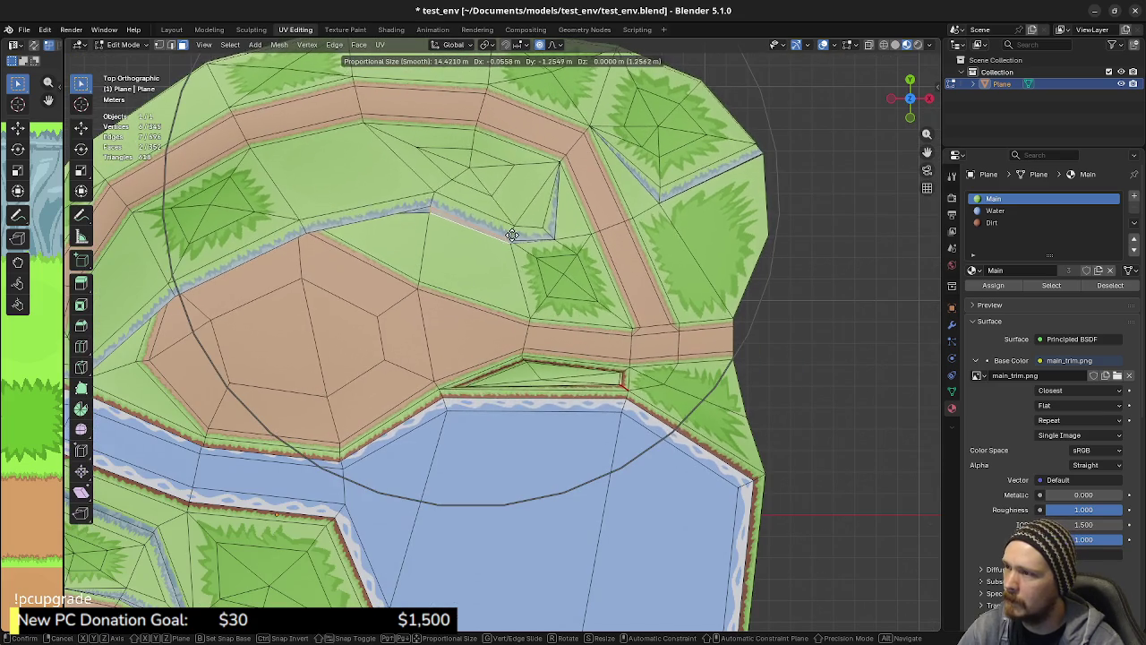
click(510, 213)
Turn off proportional editing, move the cliff edge slightly lower, and add the thin cliff strip
click(539, 46)
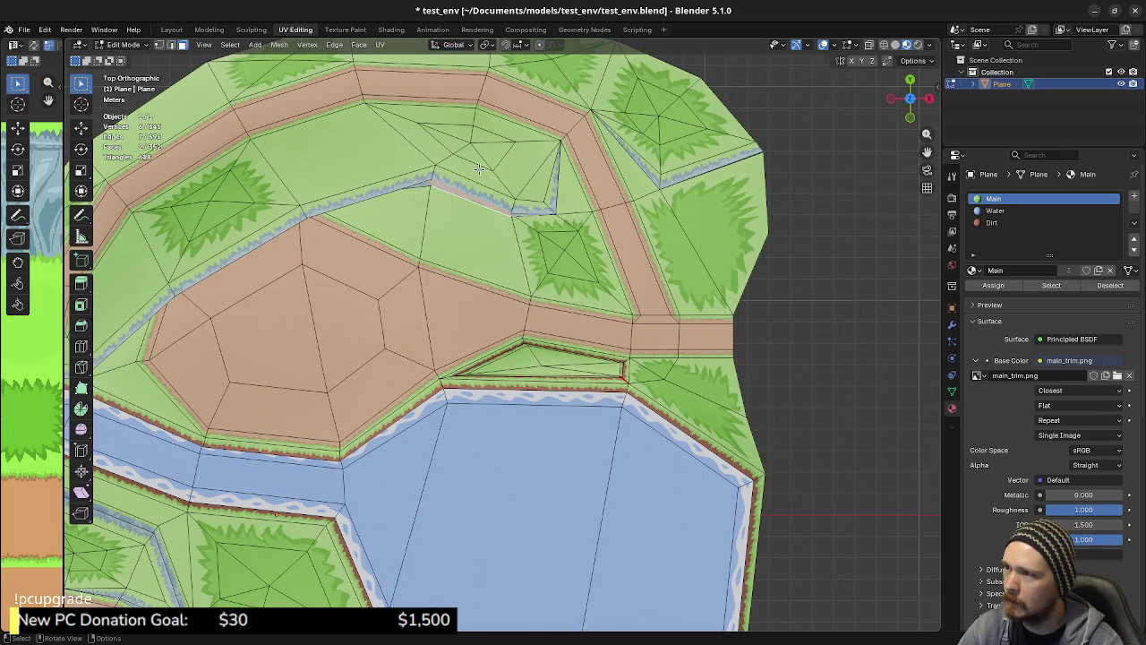
key(g)
right_click(480, 201)
key(g)
click(473, 238)
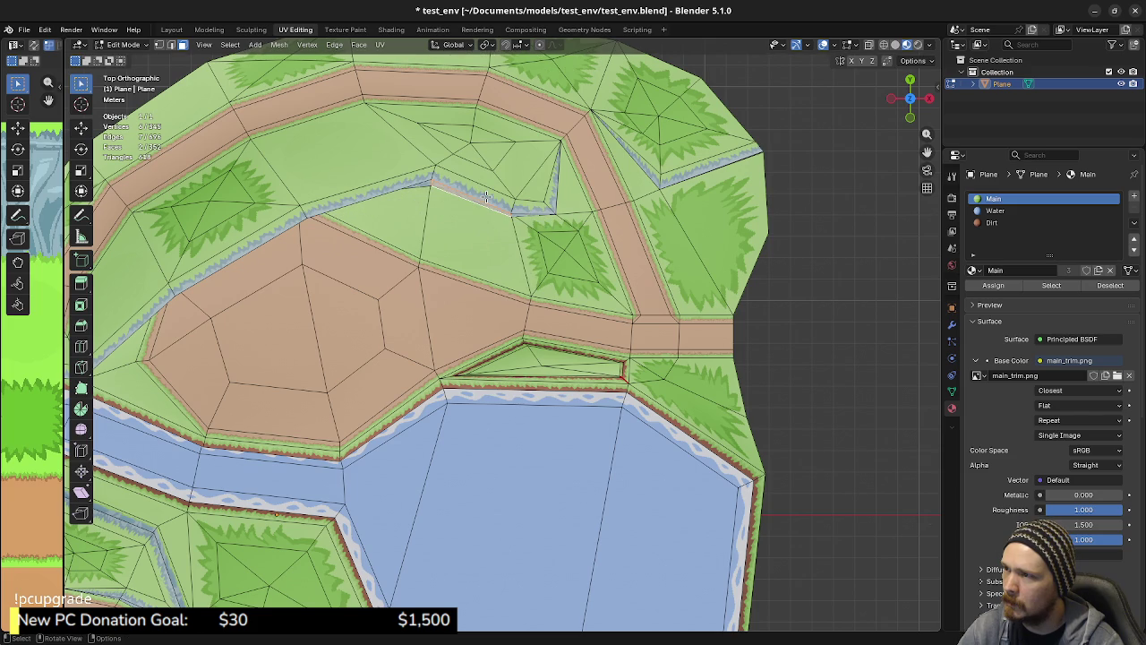
shift+click(486, 196)
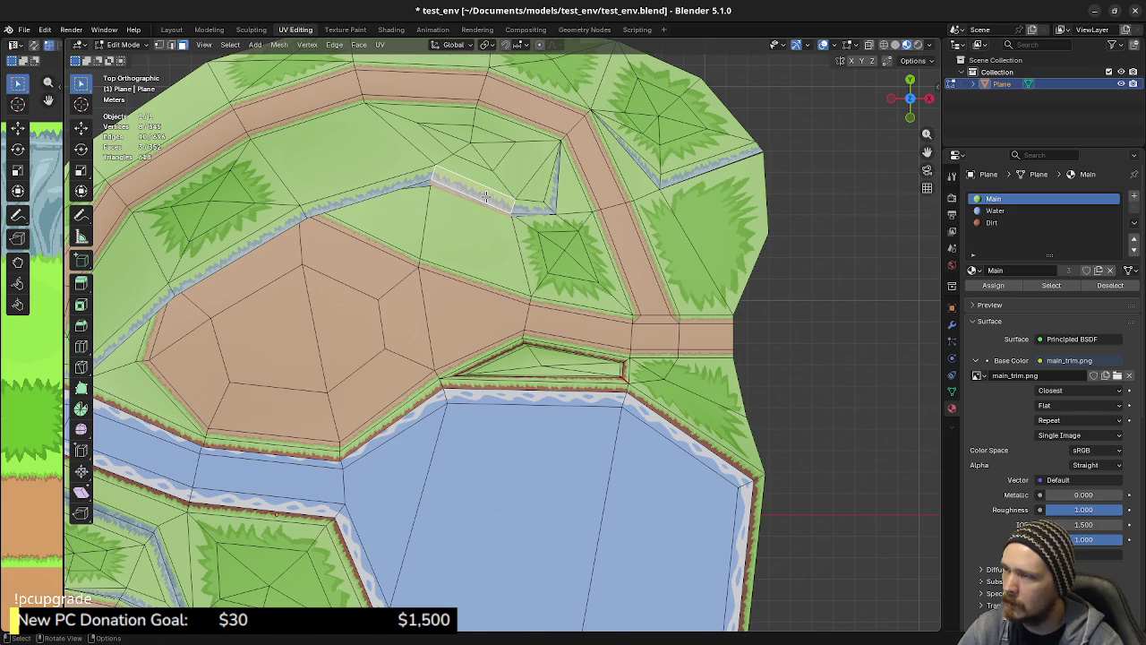
key(g)
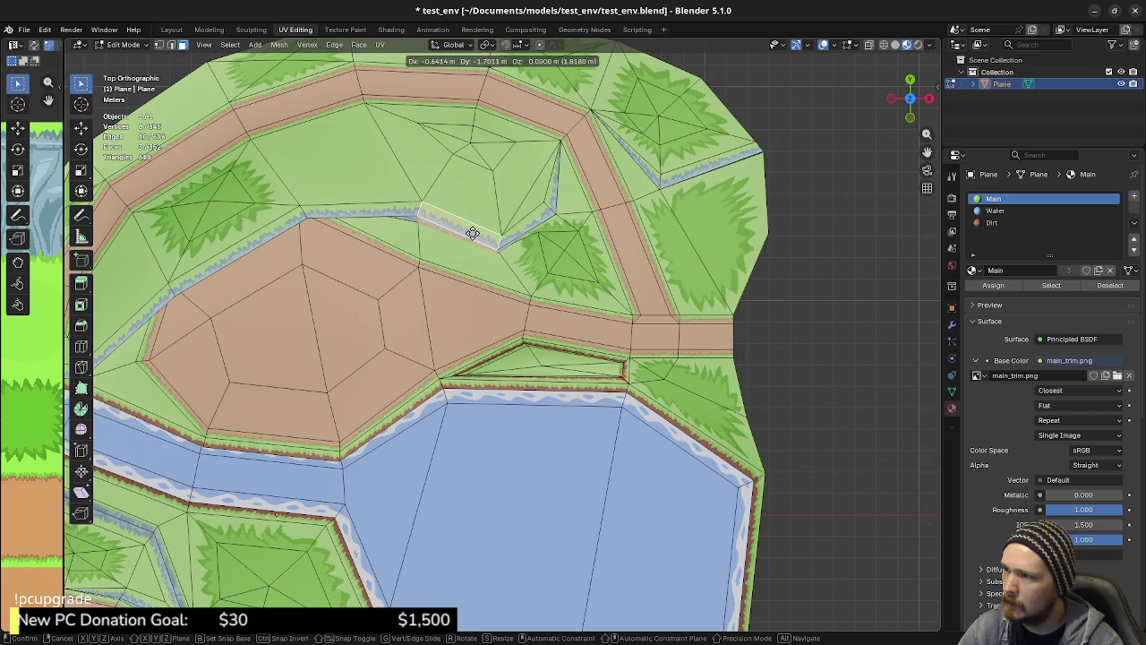
key(Escape)
Add a vertex beside the path and move the strip up-left (about -0.307 m X, -1.673 m Y)
key(1)
shift+click(538, 233)
key(g)
key(Escape)
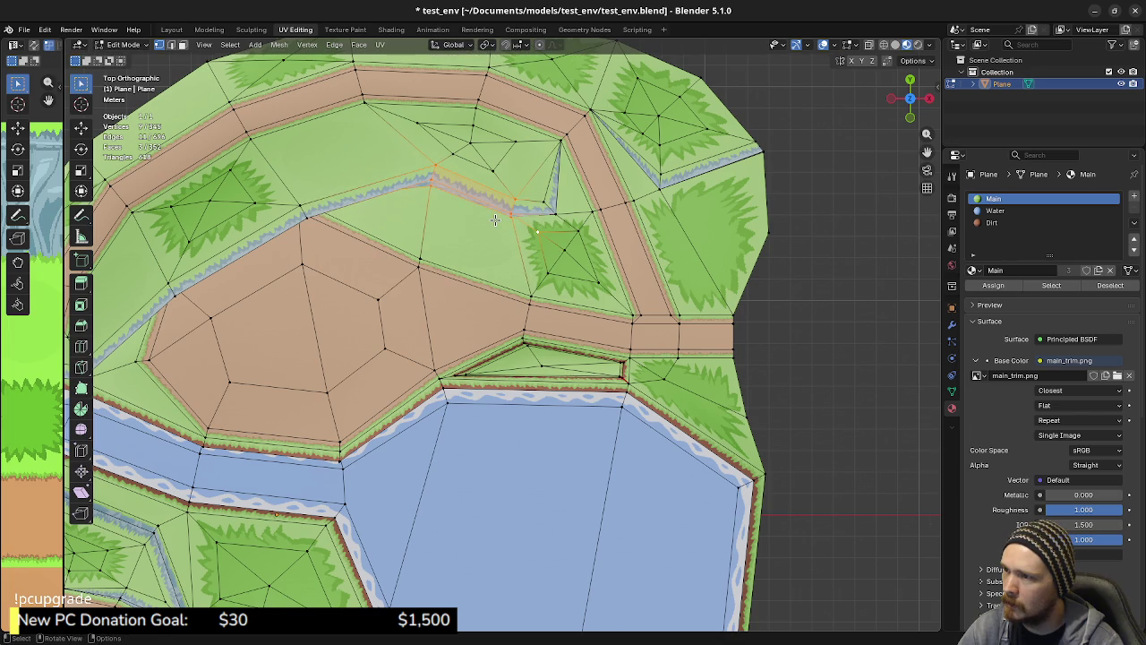
key(g)
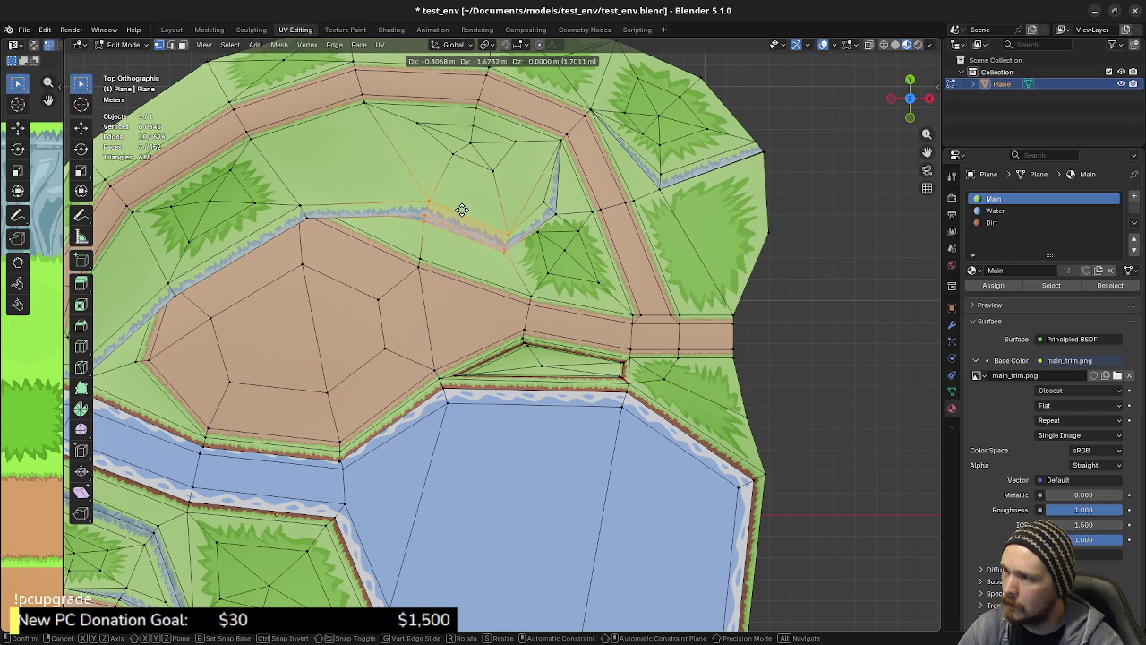
click(461, 209)
mouse_move(589, 277)
shift+middle_down()
mouse_move(557, 284)
mouse_move(528, 242)
mouse_move(560, 385)
mouse_move(515, 325)
mouse_move(520, 407)
mouse_move(624, 334)
mouse_move(573, 305)
mouse_move(537, 228)
shift+middle_up()
scroll(505, 206, up, 4)
scroll(573, 305, up, 4)
Slide the cliff-foot vertex along its edge by a factor of 0.527
click(563, 288)
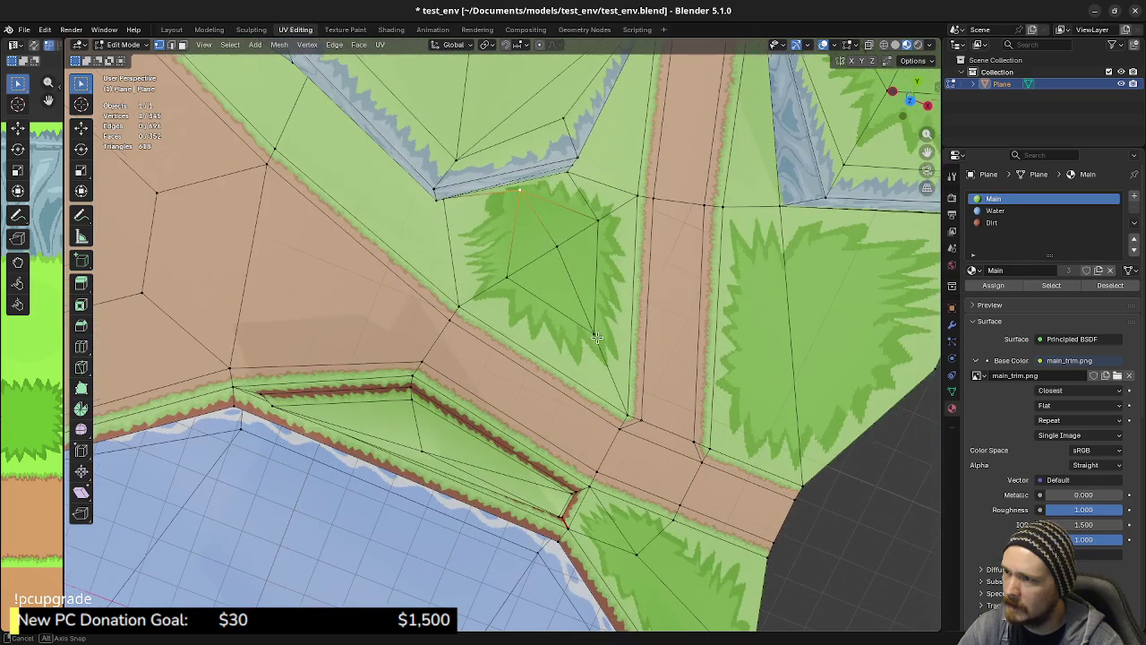
key(shift+v)
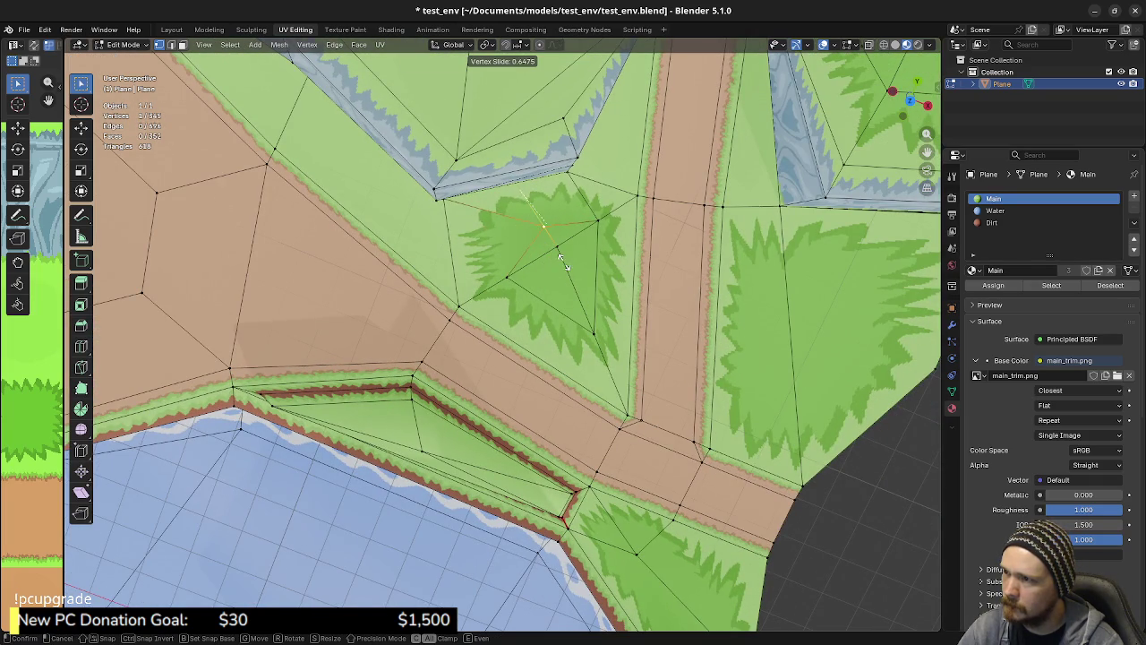
click(549, 257)
Zoom out and orbit to check the grass patch, then select a vertex on the cliff wall
middle_drag(549, 257, 601, 312)
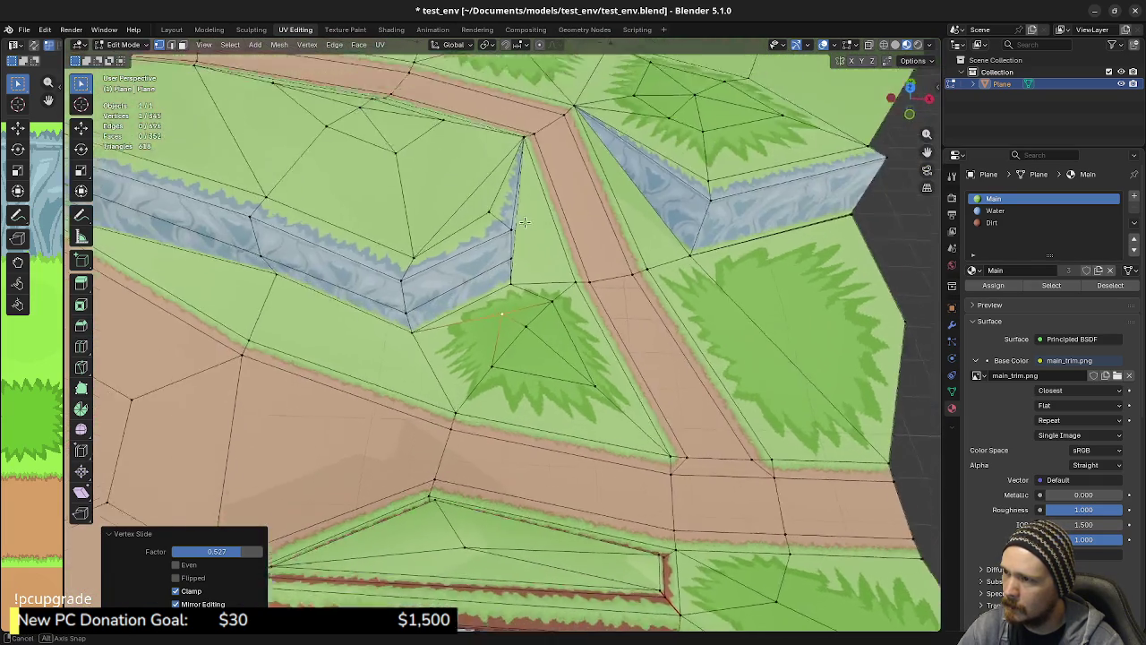
scroll(600, 312, down, 3)
scroll(537, 295, down, 3)
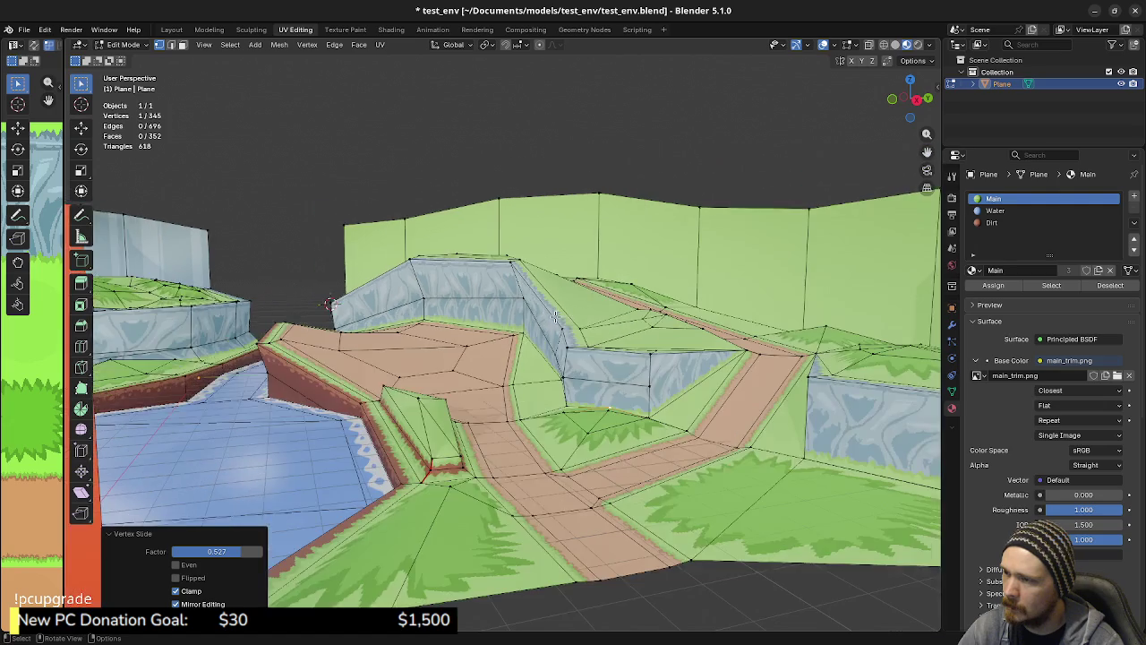
scroll(442, 266, down, 2)
scroll(425, 244, up, 2)
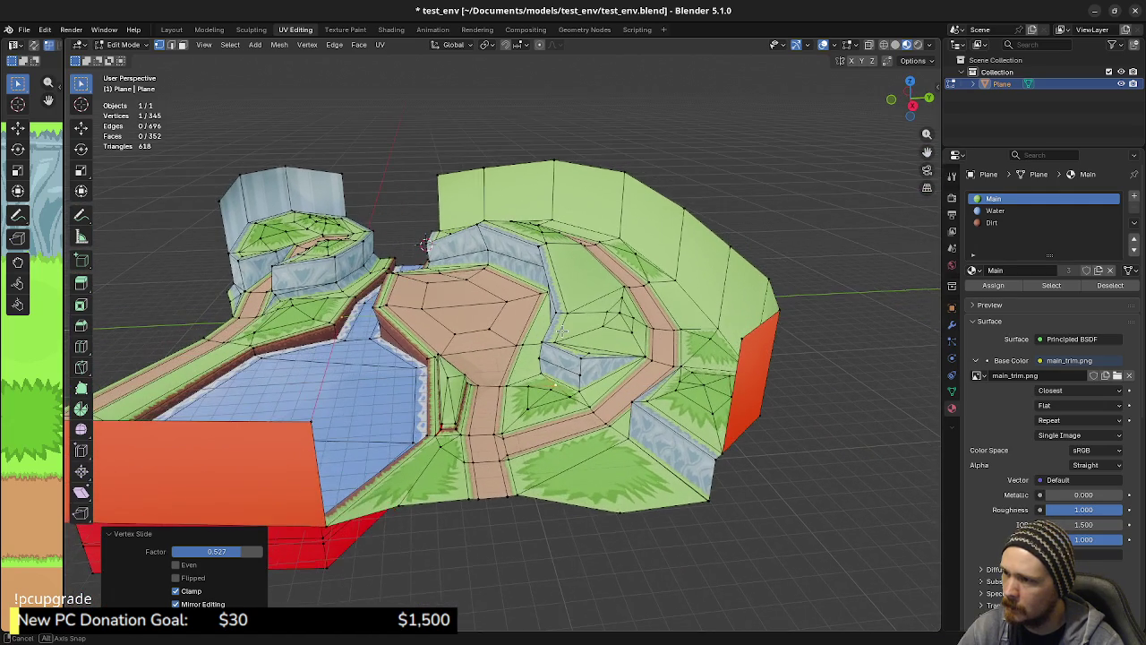
middle_drag(559, 330, 547, 319)
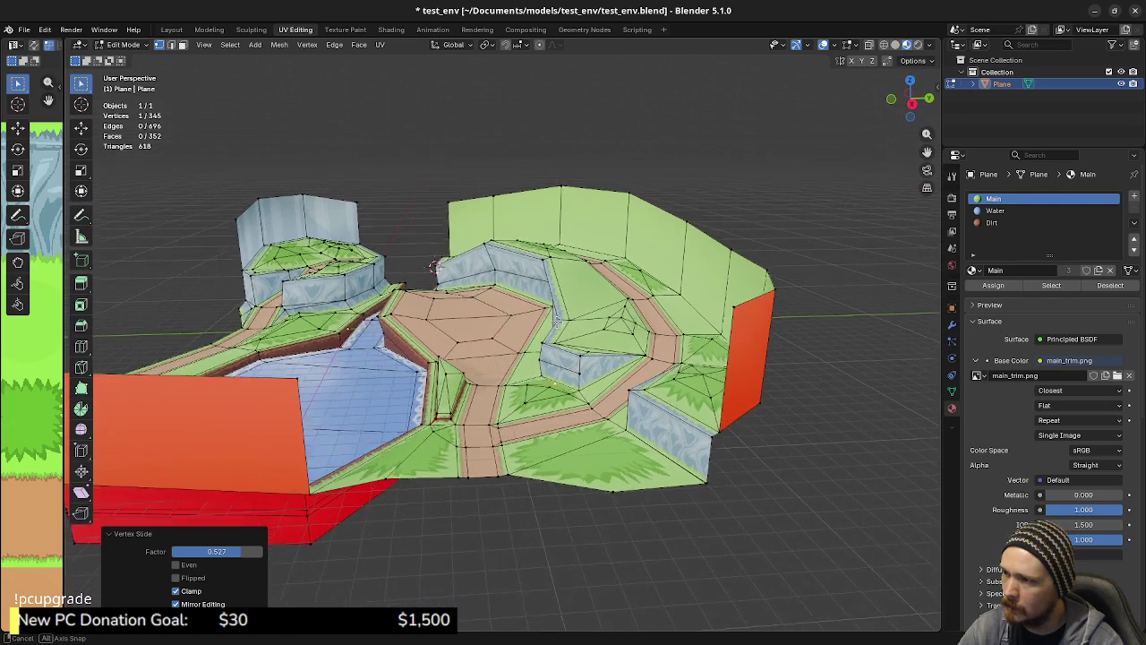
middle_drag(545, 320, 573, 322)
click(537, 303)
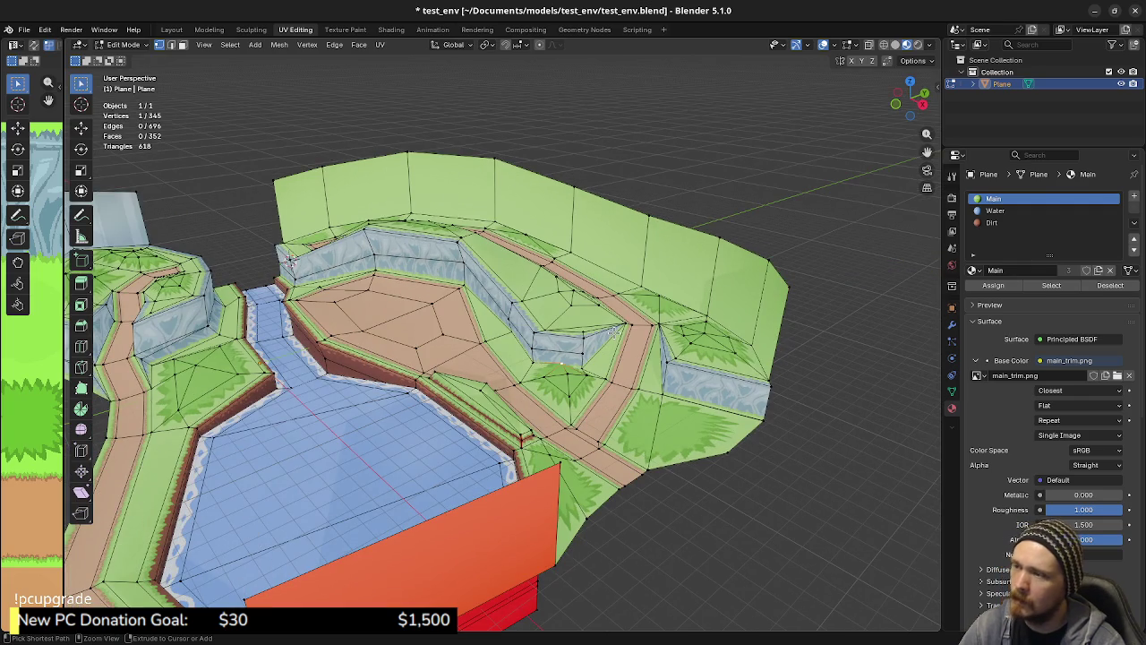
Extend the cliff wall selection, then return to Object Mode, deselect the terrain and save
ctrl+click(612, 331)
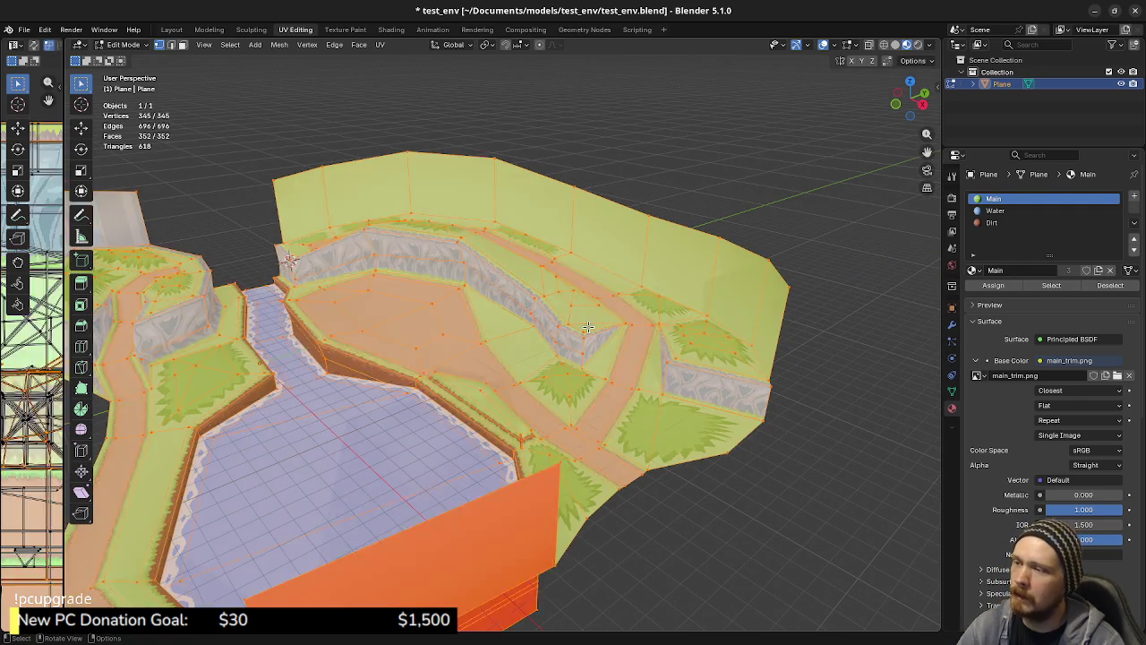
key(Tab)
key(alt+a)
key(ctrl+s)
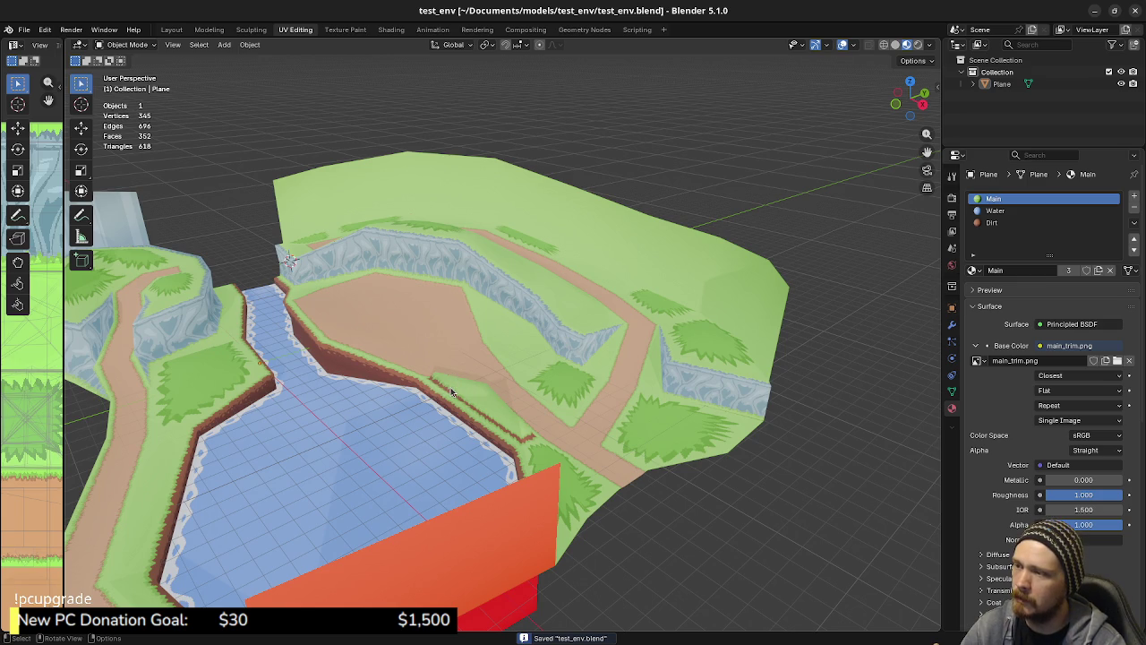
Orbit around the finished terrain and river, saving test_env.blend again
mouse_move(422, 409)
middle_down()
mouse_move(560, 345)
mouse_move(520, 383)
mouse_move(483, 370)
mouse_move(437, 414)
mouse_move(500, 414)
middle_up()
key(ctrl+s)
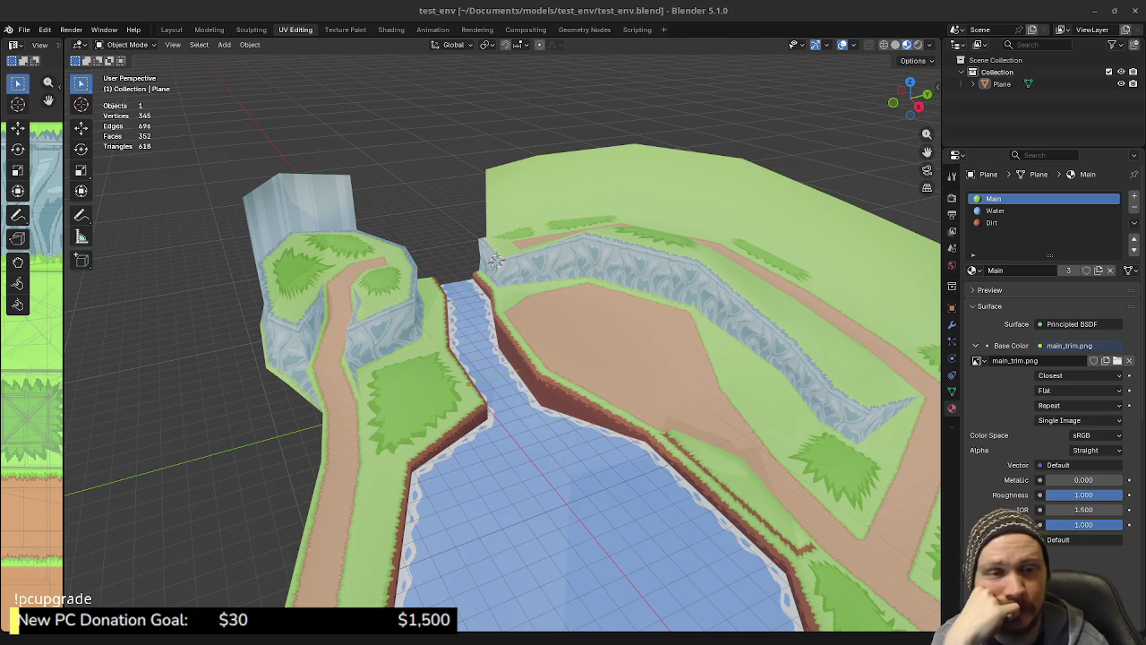
mouse_move(848, 449)
middle_down()
mouse_move(705, 404)
mouse_move(746, 461)
middle_up()
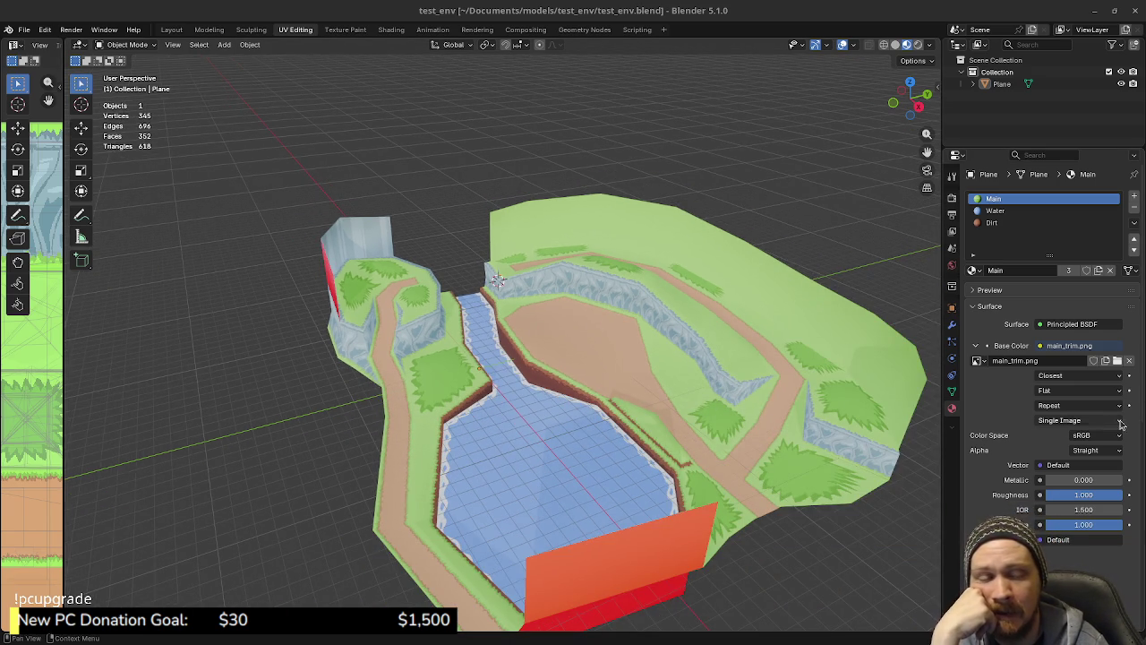